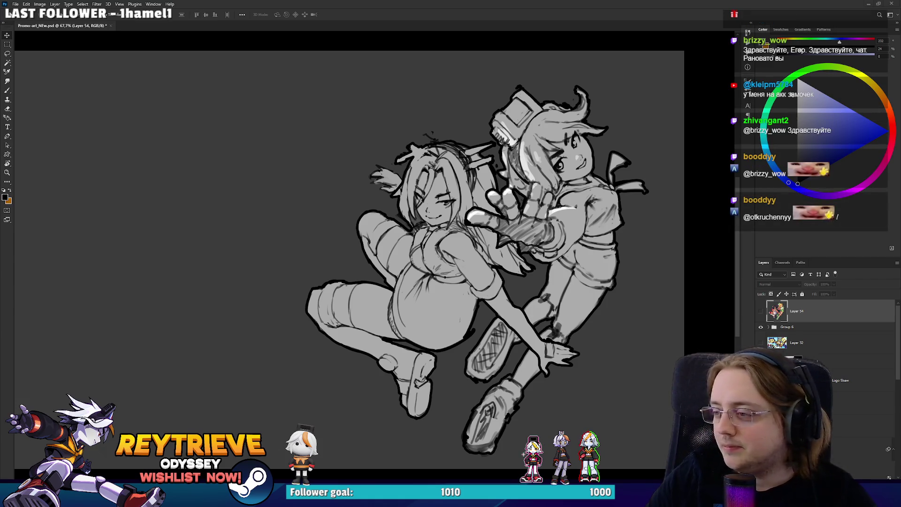
- Frame the outstretched hand and delete Layer 54
scroll(536, 217, up, 3)
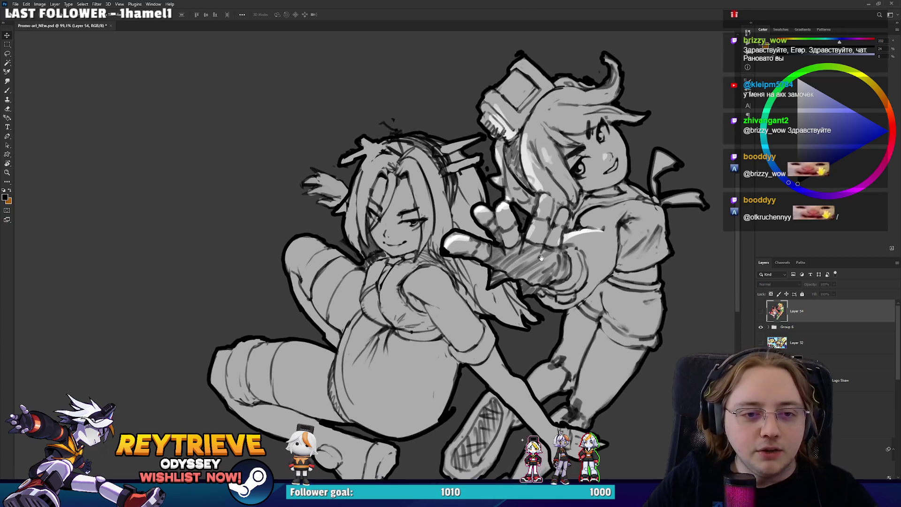
drag(541, 258, 545, 241)
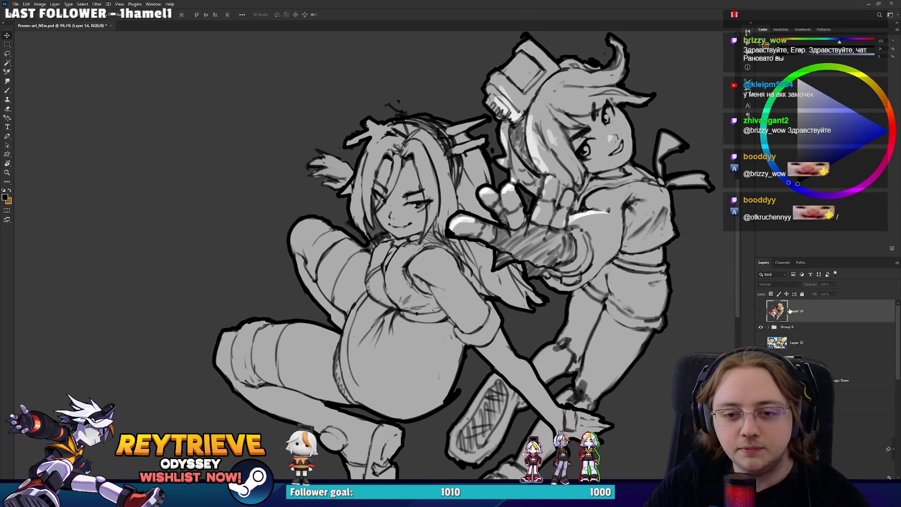
key(Delete)
- Fit the canvas on screen, expand Group 6, and show then hide the Disk layer
key(ctrl+0)
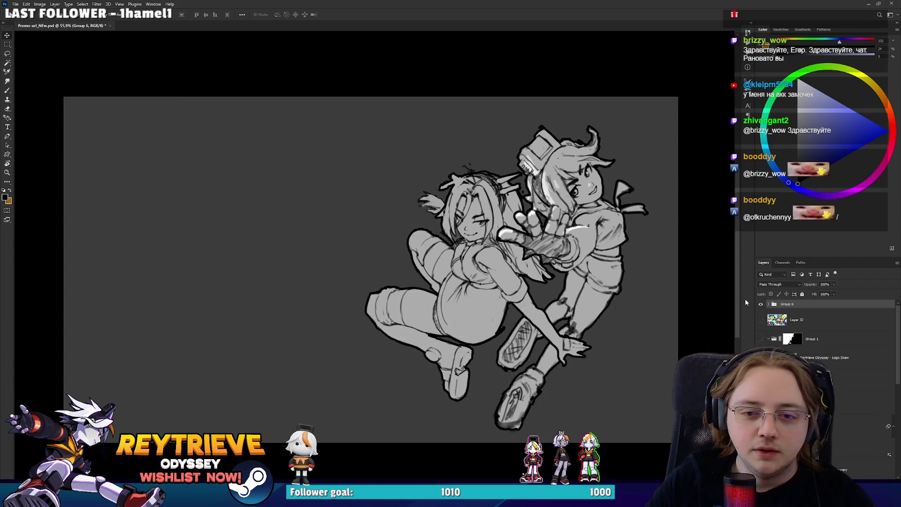
click(769, 305)
click(797, 313)
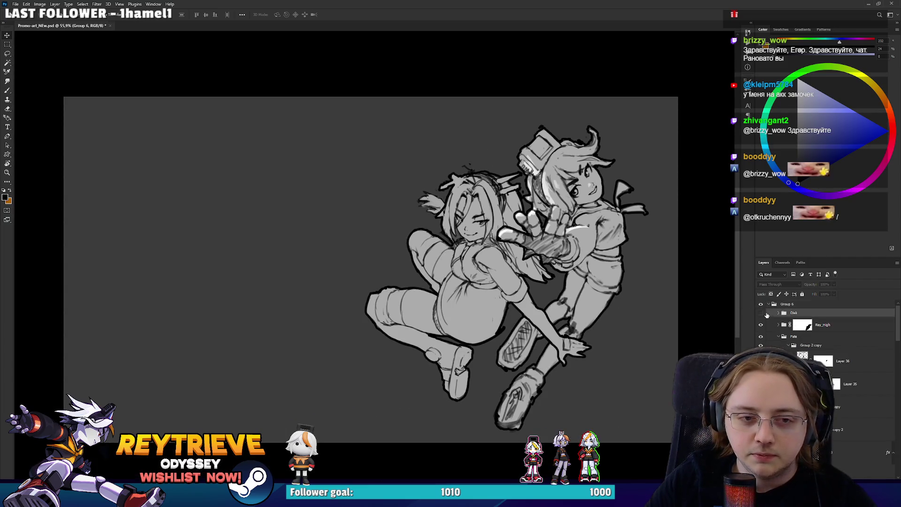
click(761, 313)
scroll(540, 201, up, 2)
click(760, 313)
scroll(584, 300, down, 2)
scroll(584, 301, down, 2)
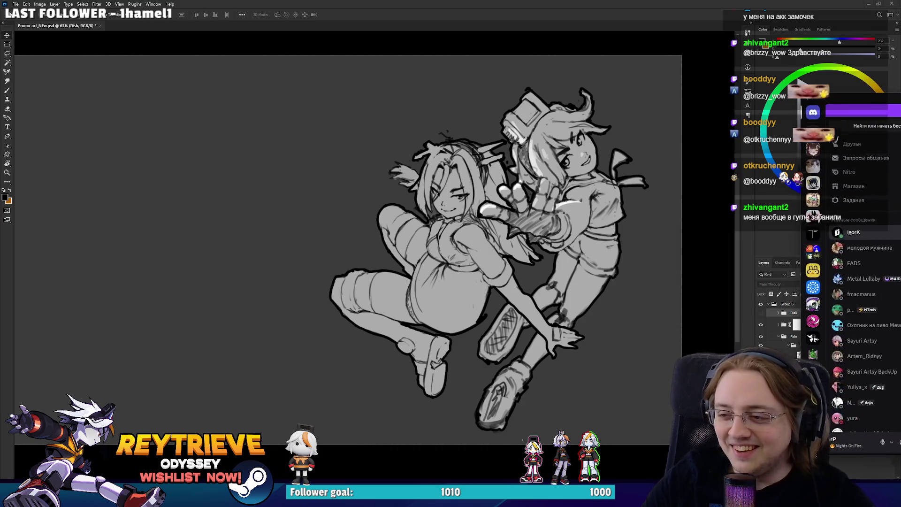
key(alt+Tab)
click(316, 422)
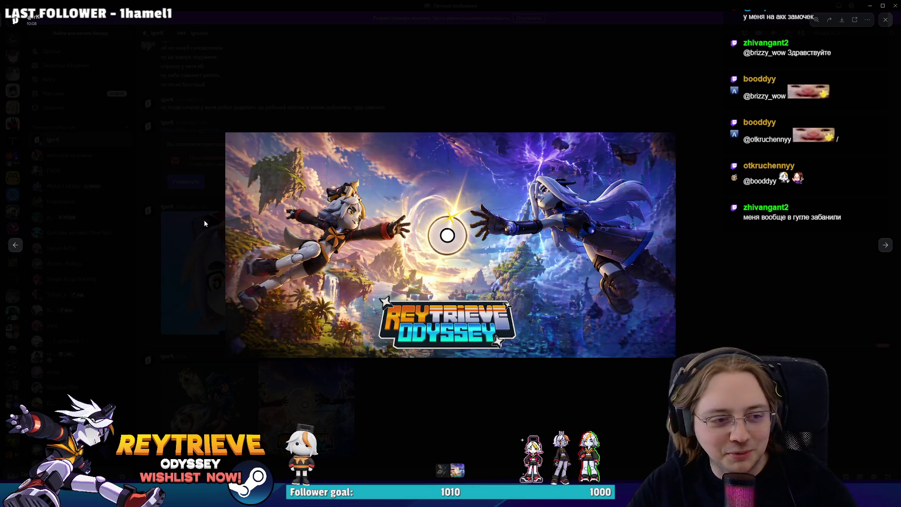
click(16, 246)
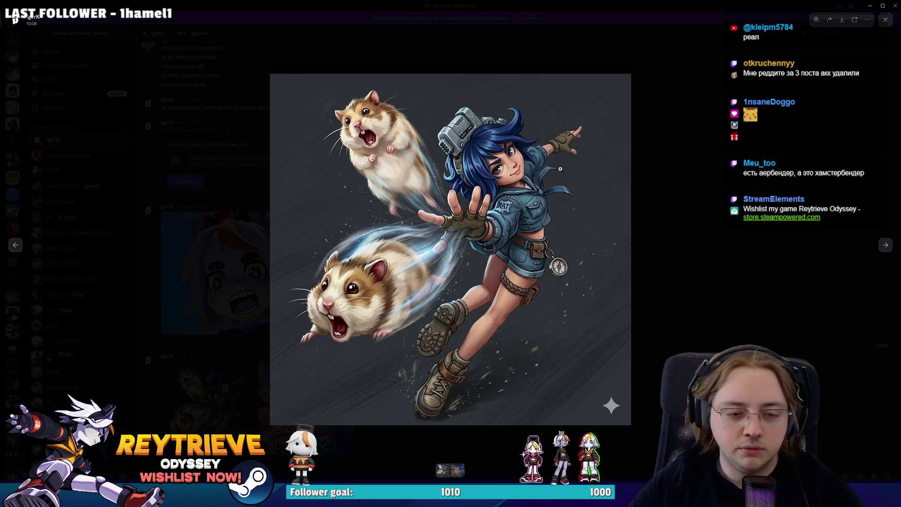
click(717, 179)
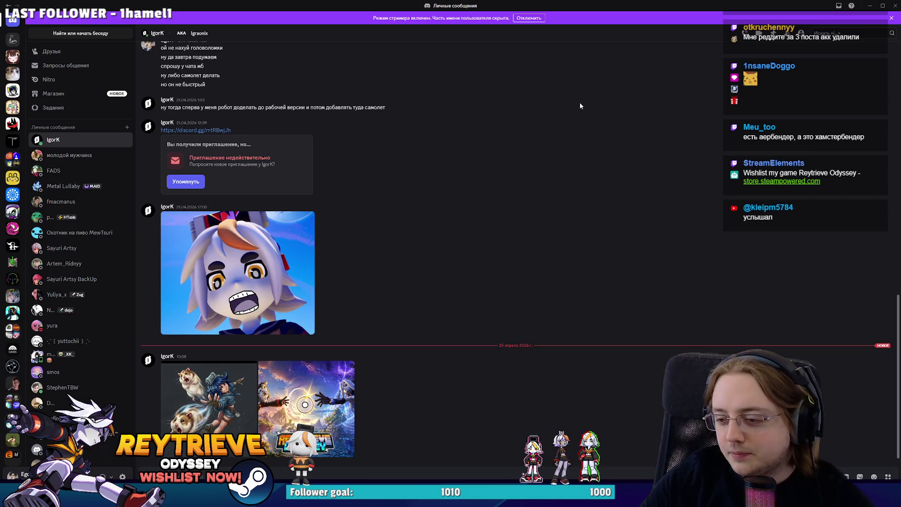
click(870, 5)
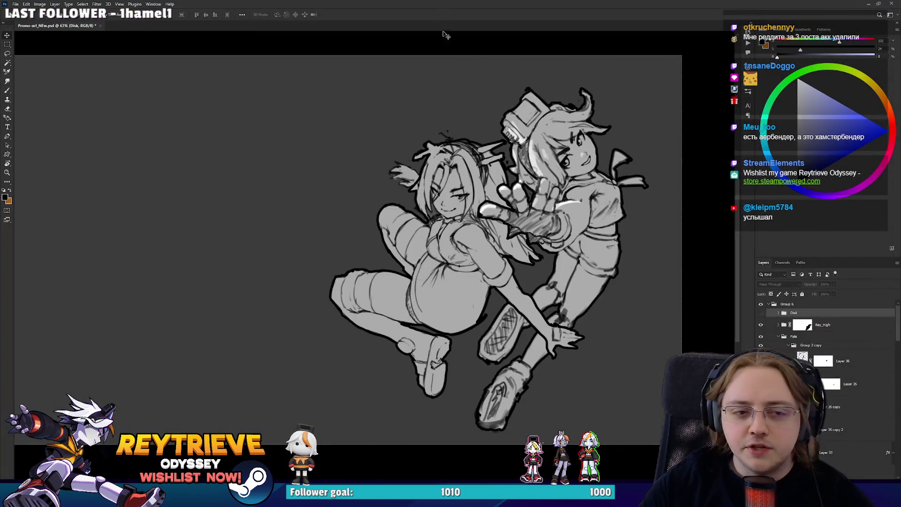
- Hide the left girl's Fate group and collapse it in the Layers panel
scroll(491, 228, up, 3)
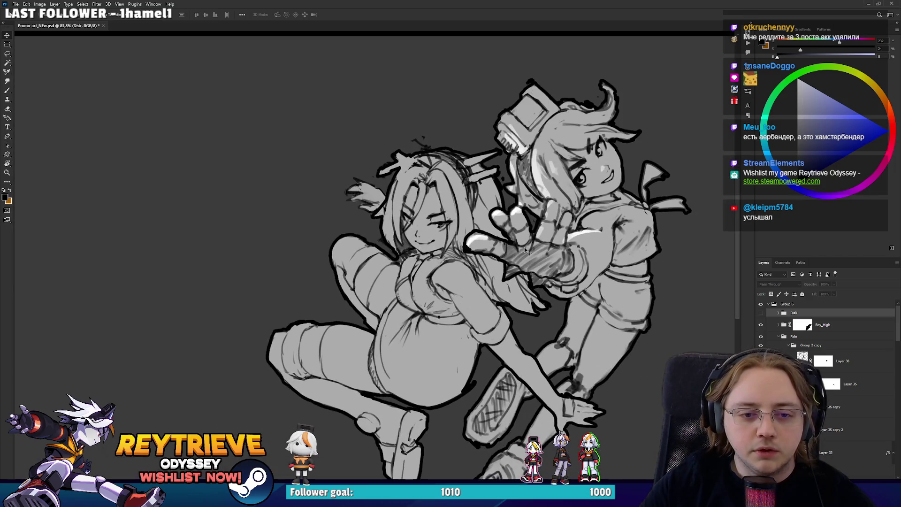
scroll(554, 305, down, 2)
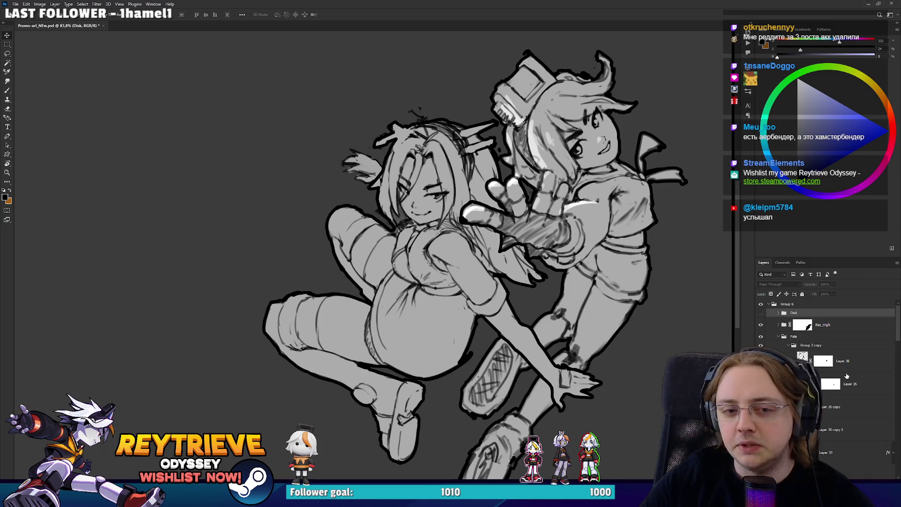
scroll(636, 333, down, 2)
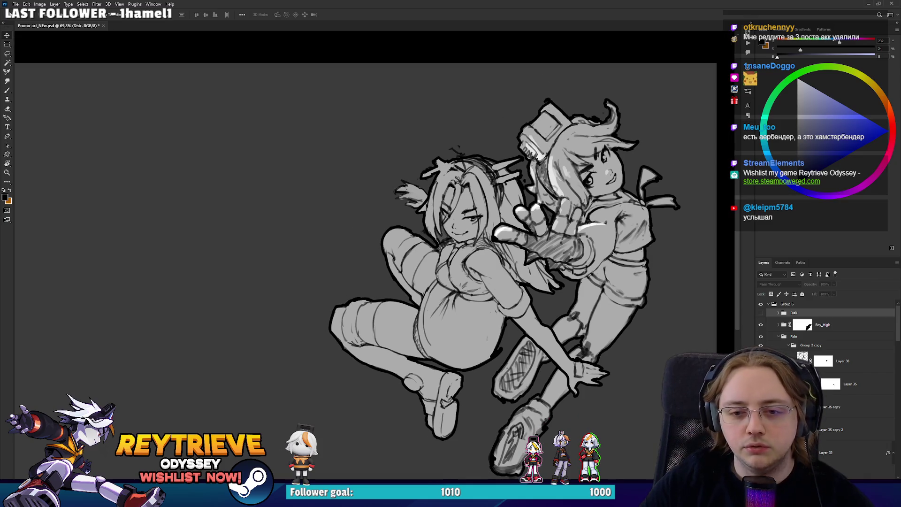
click(761, 337)
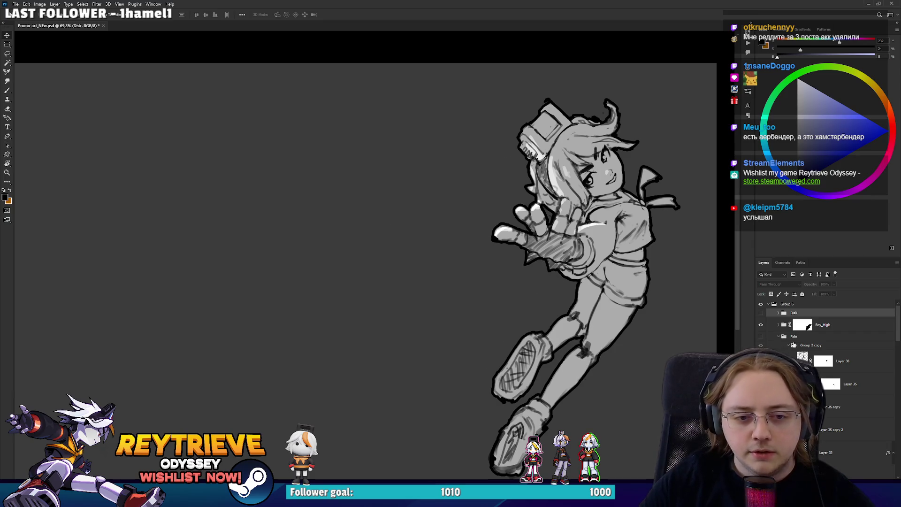
scroll(761, 338, down, 3)
click(829, 365)
scroll(780, 339, up, 5)
click(779, 338)
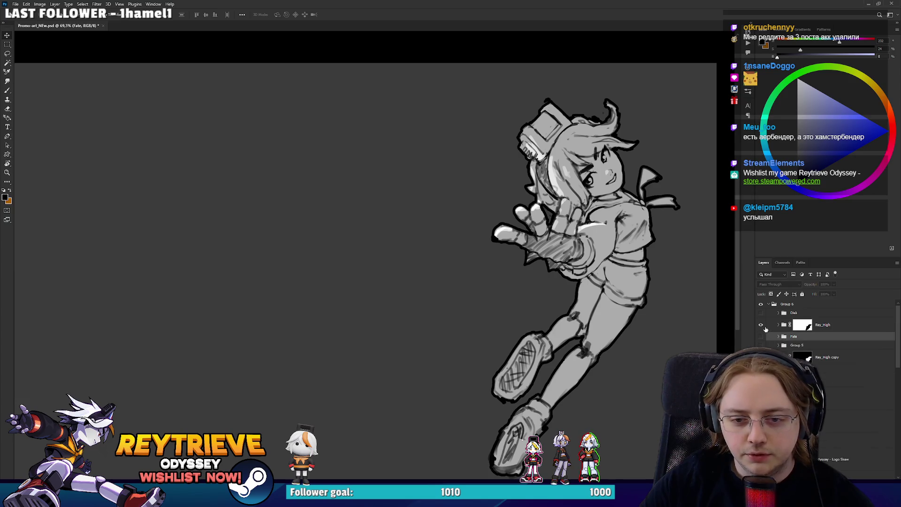
- Move the Rey_High layer mask up to raise the right girl's upper body
click(829, 331)
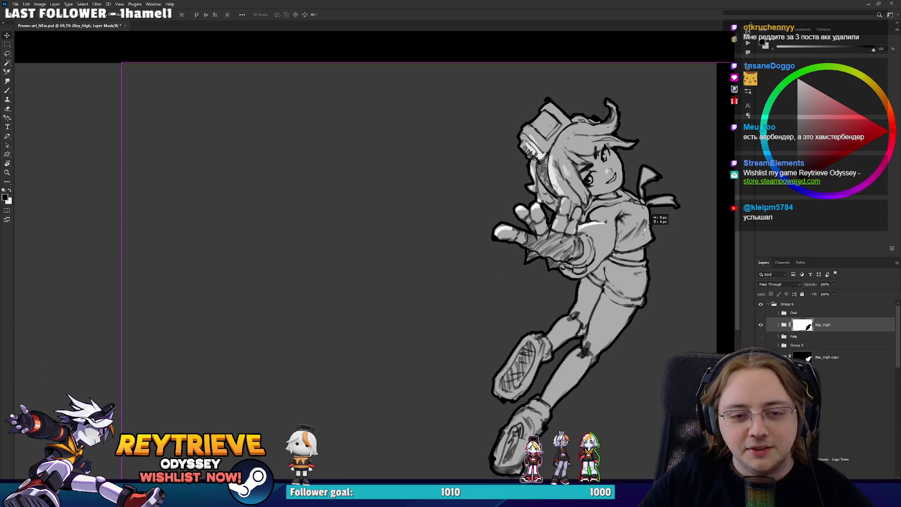
mouse_move(622, 250)
mouse_down()
mouse_move(621, 278)
mouse_move(623, 234)
mouse_up()
click(761, 324)
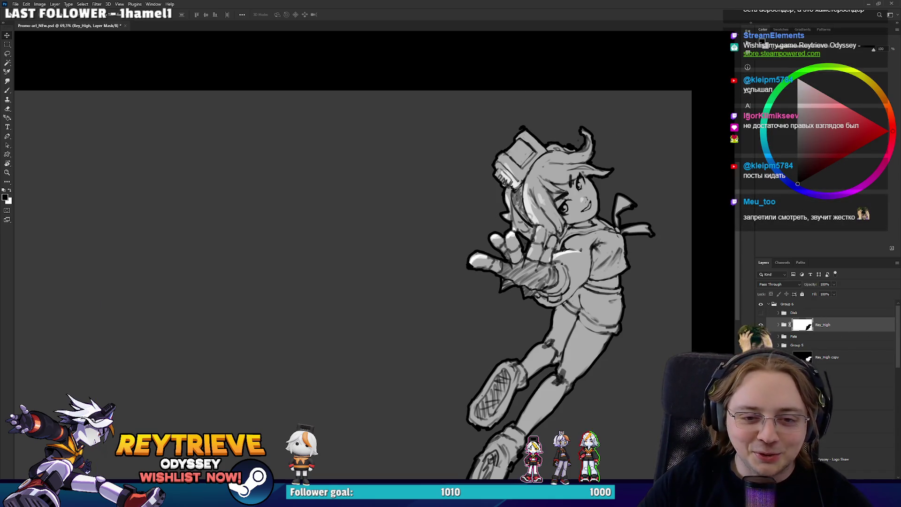
drag(598, 371, 610, 331)
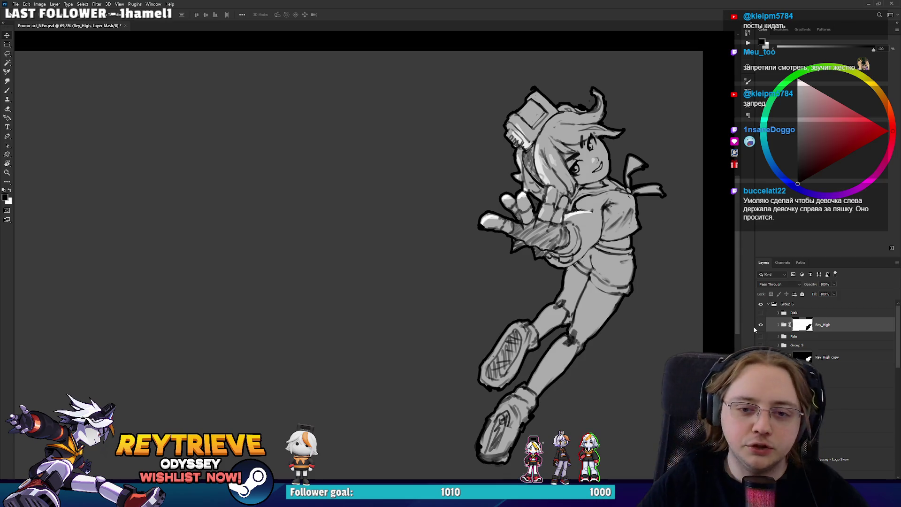
- Show the Fate group again so both girls appear together
click(760, 337)
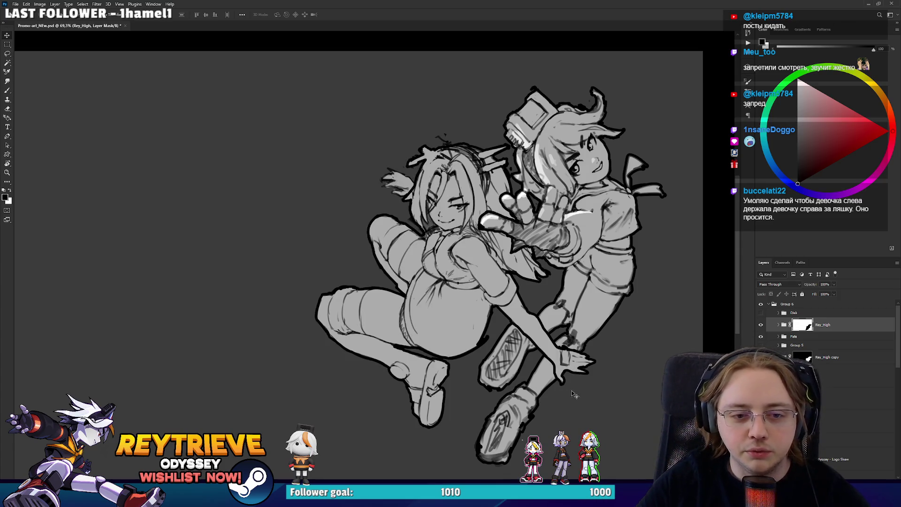
drag(563, 287, 557, 295)
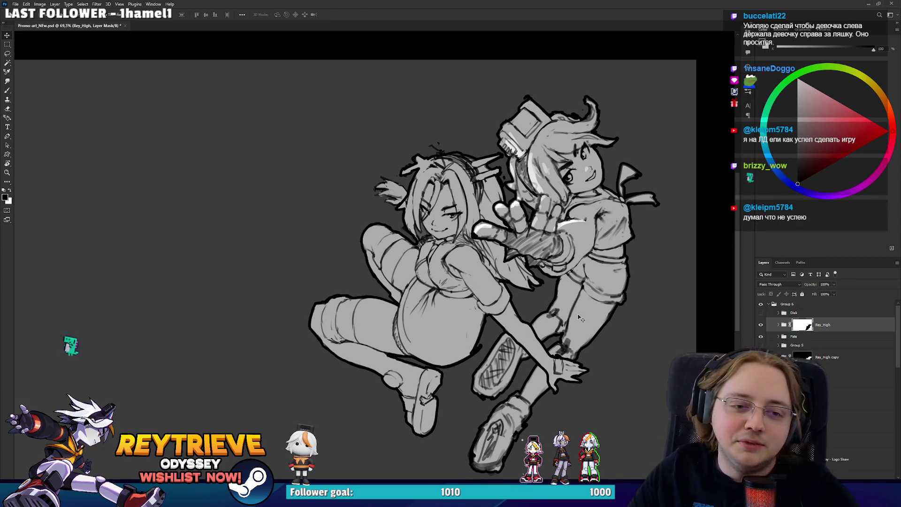
drag(447, 285, 446, 294)
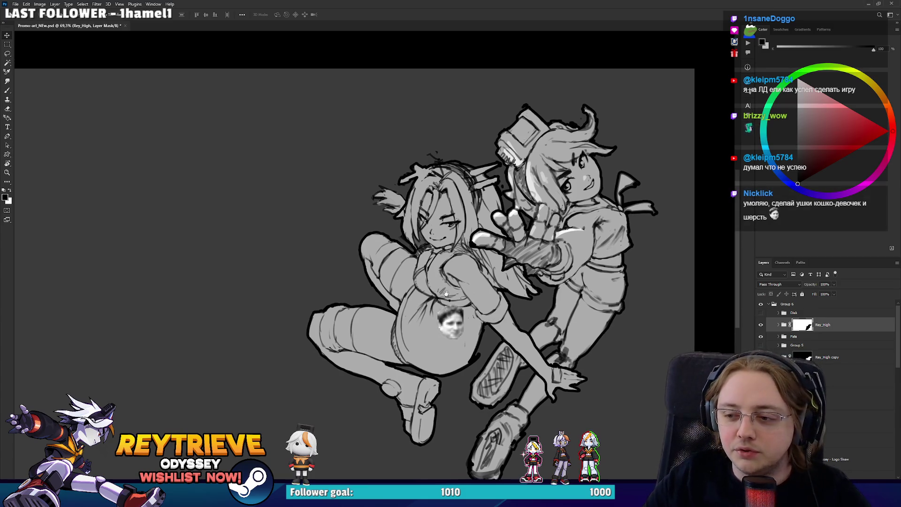
scroll(446, 293, up, 1)
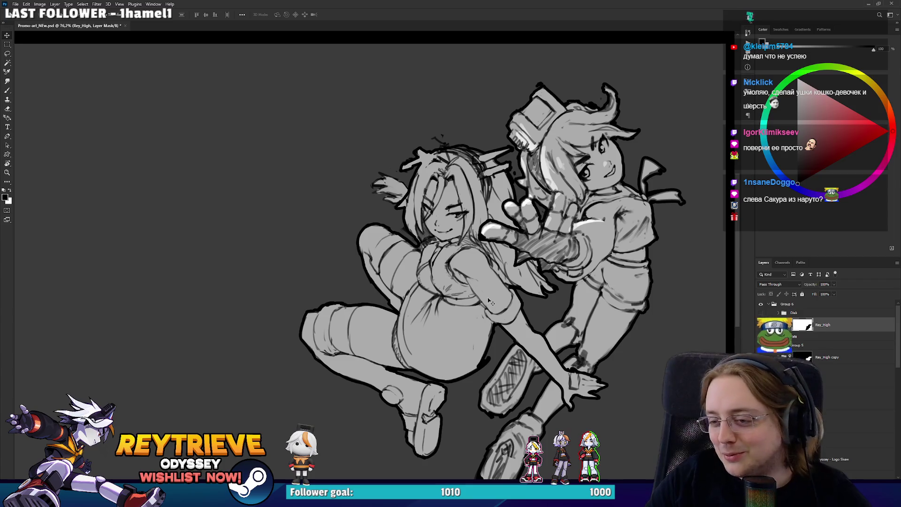
- Free-transform the left girl's group, rotating it about 8° counter-clockwise
ctrl+click(424, 307)
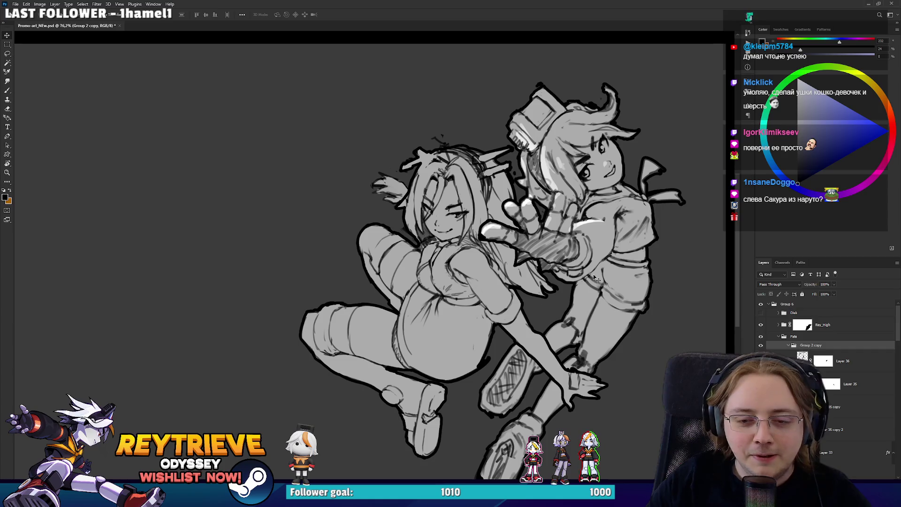
key(ctrl+t)
mouse_move(620, 223)
mouse_down()
mouse_move(600, 193)
mouse_move(594, 219)
mouse_move(585, 210)
mouse_up()
drag(516, 301, 526, 279)
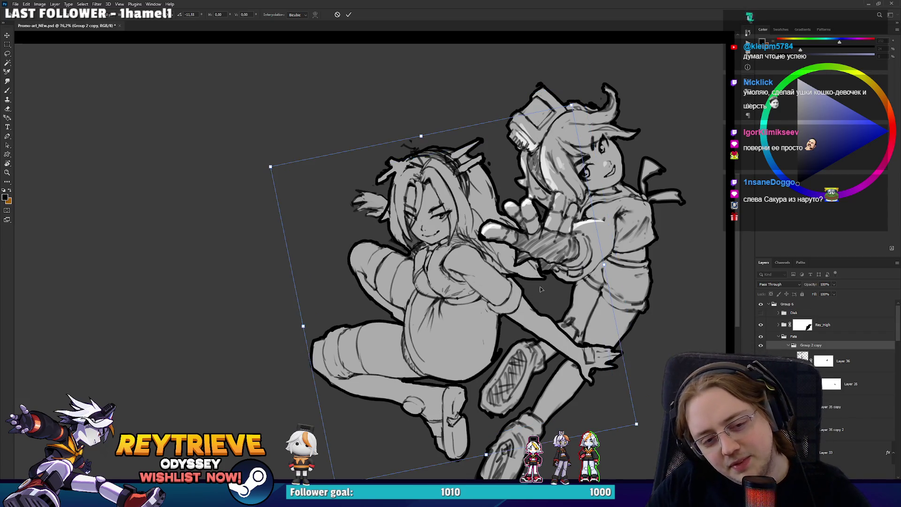
key(ctrl+z)
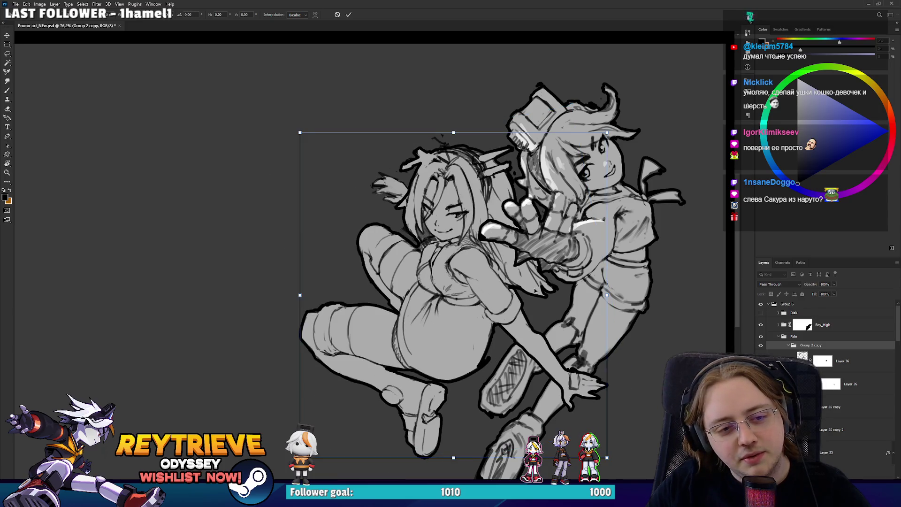
drag(633, 338, 638, 318)
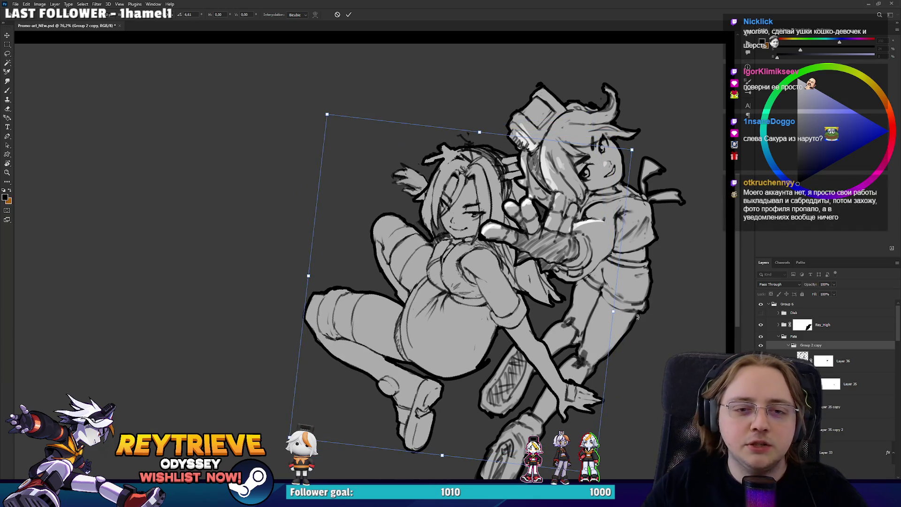
key(Return)
- Add a new empty layer above Rey_High and set the brush colour to red
key(ctrl+shift+alt+n)
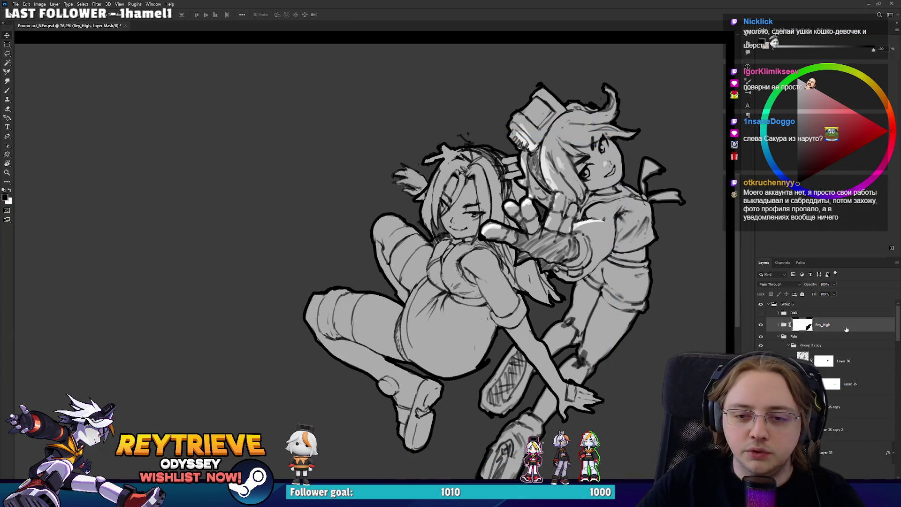
click(881, 136)
key(b)
click(886, 136)
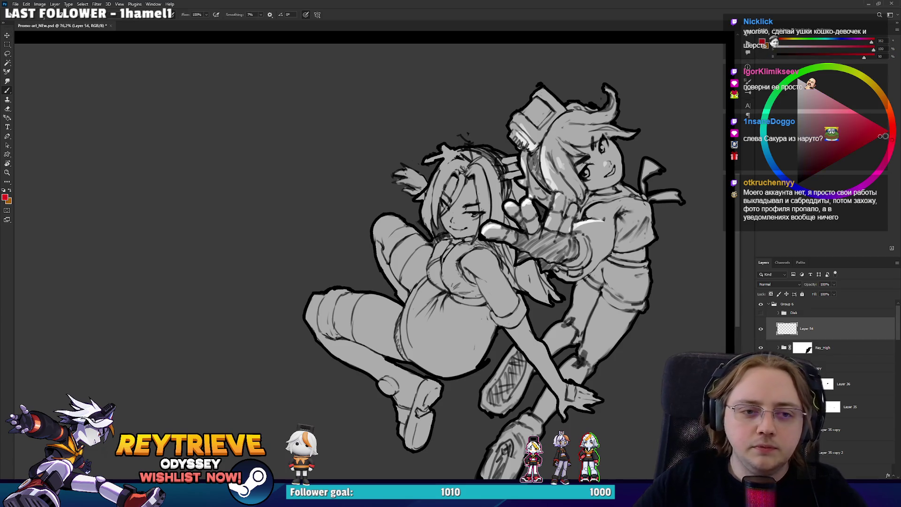
- Draw two red diagonal action lines through both girls, then delete Layer 54
drag(399, 369, 504, 155)
drag(555, 111, 628, 298)
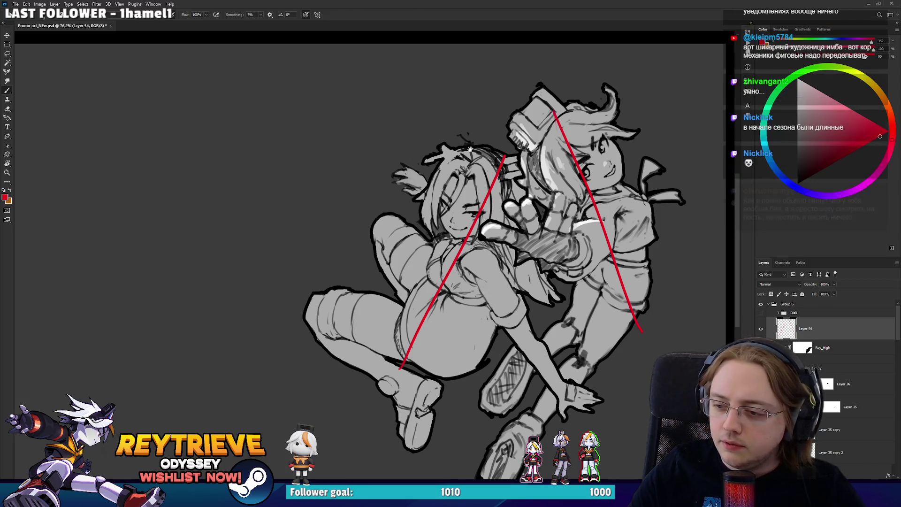
drag(413, 235, 400, 242)
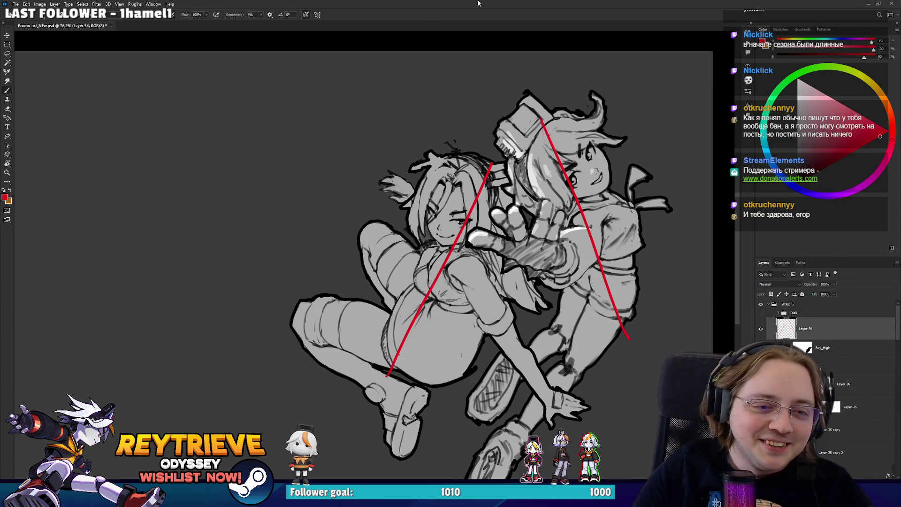
key(Delete)
- Hide the left girl and the right girl's lower body to focus on her
scroll(570, 271, up, 2)
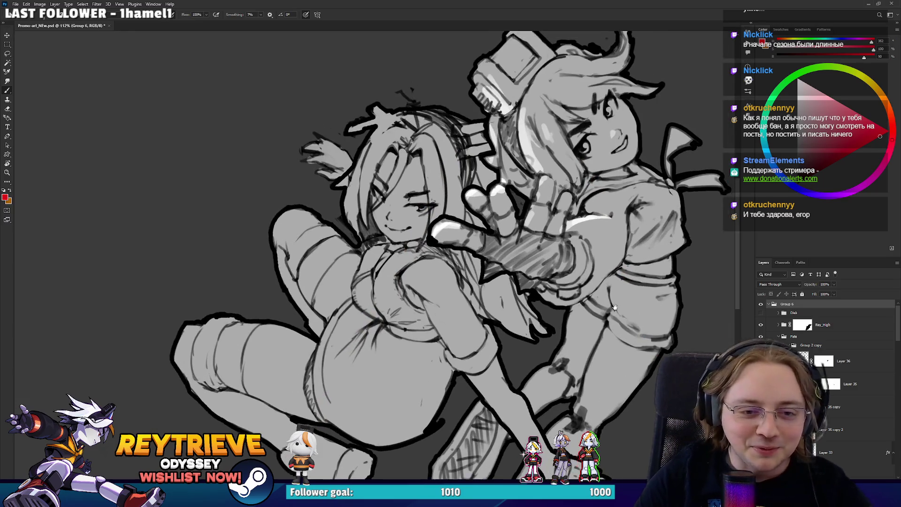
scroll(571, 271, up, 2)
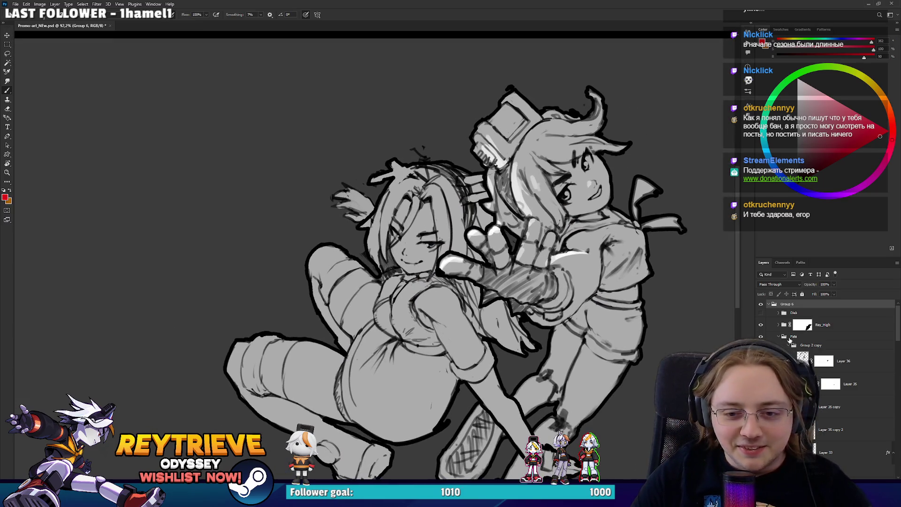
click(760, 336)
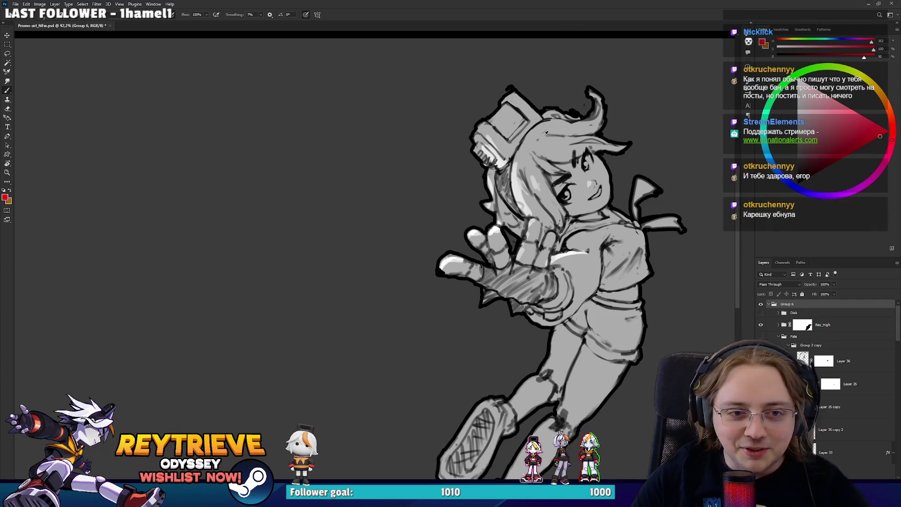
scroll(544, 133, up, 1)
scroll(825, 416, down, 3)
scroll(825, 417, up, 1)
click(831, 359)
scroll(807, 356, up, 2)
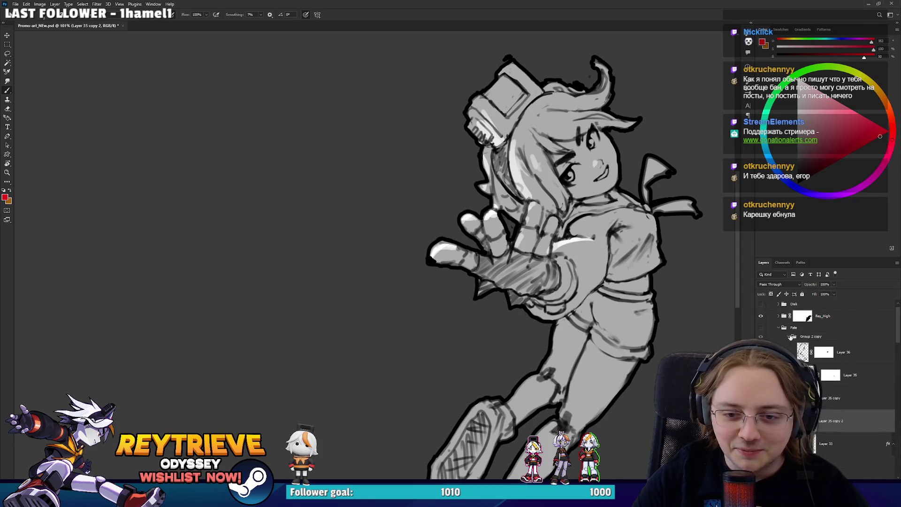
click(779, 327)
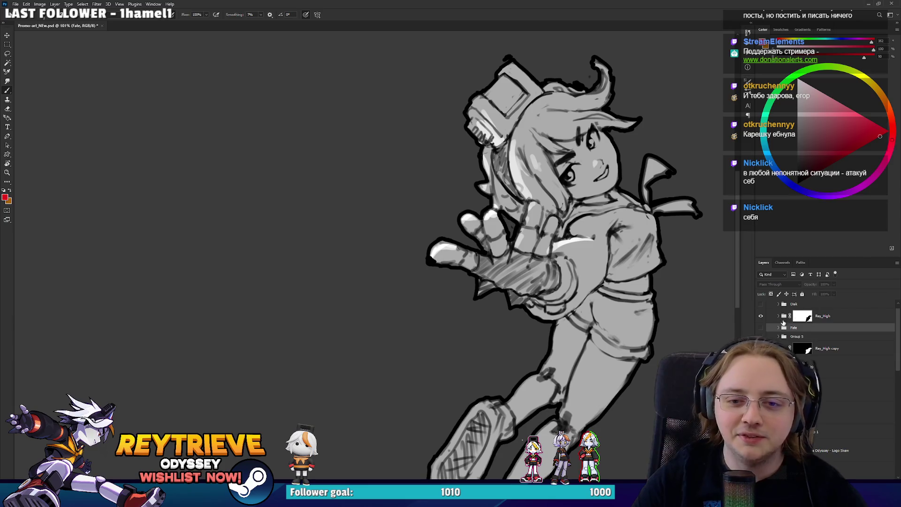
key(ctrl+comma)
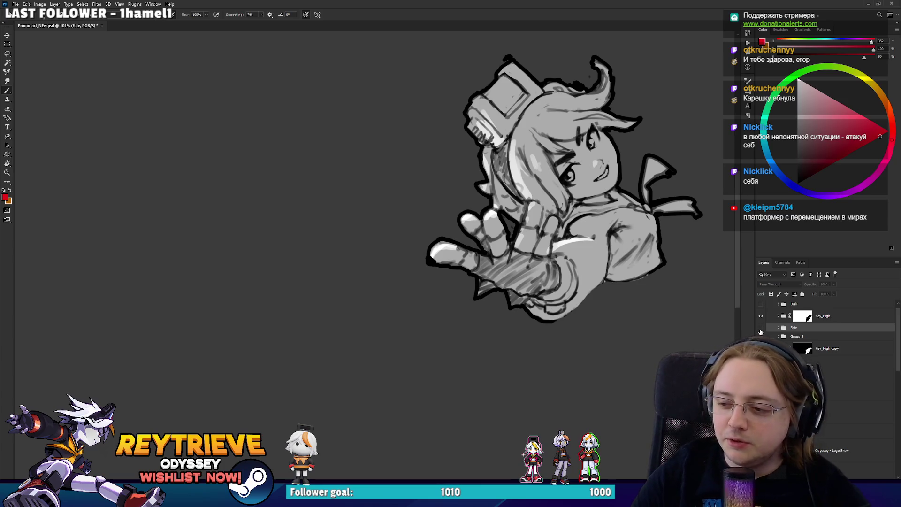
- Expand Rey_High and delete the group's layer mask
click(777, 318)
click(816, 334)
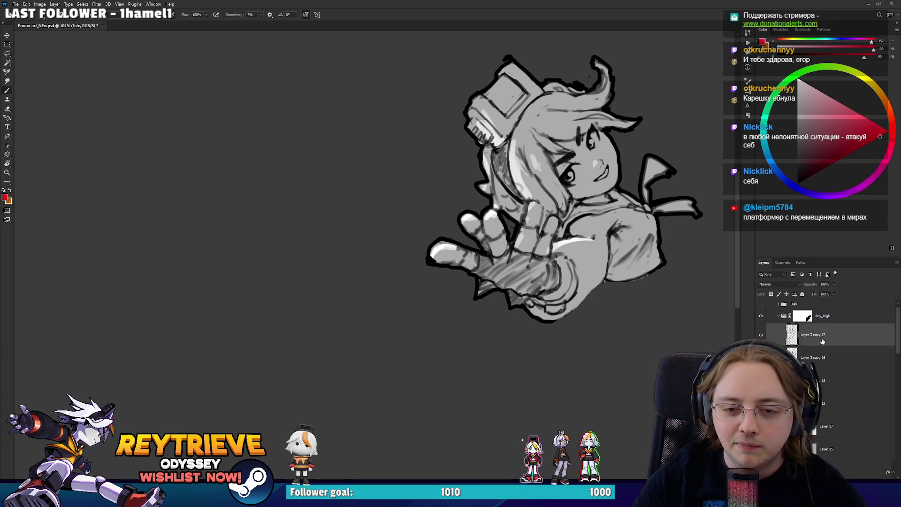
mouse_move(654, 346)
mouse_down()
mouse_move(623, 313)
mouse_move(619, 267)
mouse_move(569, 347)
mouse_up()
right_click(804, 320)
click(845, 333)
- Check the line art by toggling the grey fill, then hide the dark background
scroll(570, 347, down, 5)
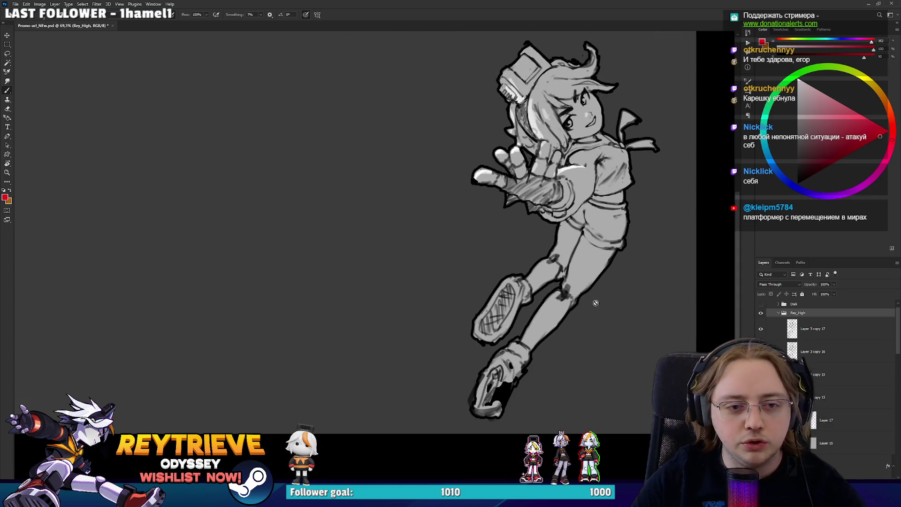
scroll(820, 378, down, 2)
click(760, 376)
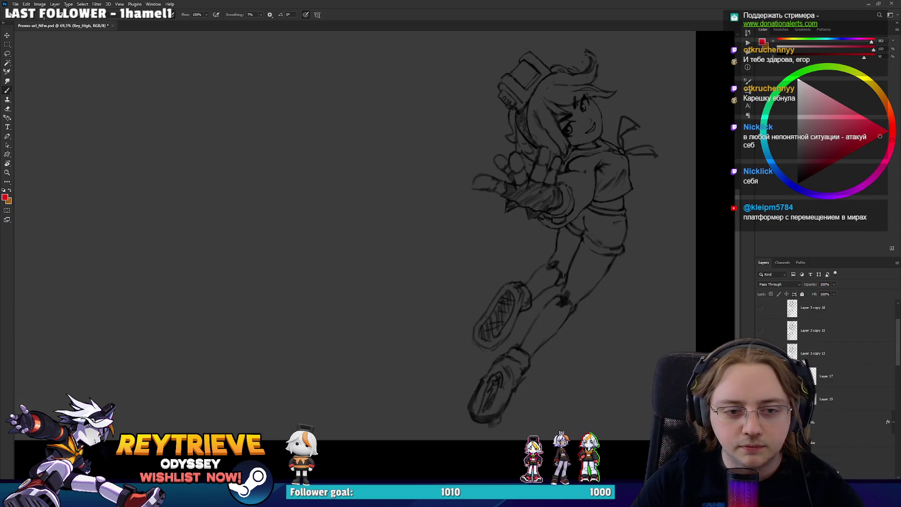
click(761, 376)
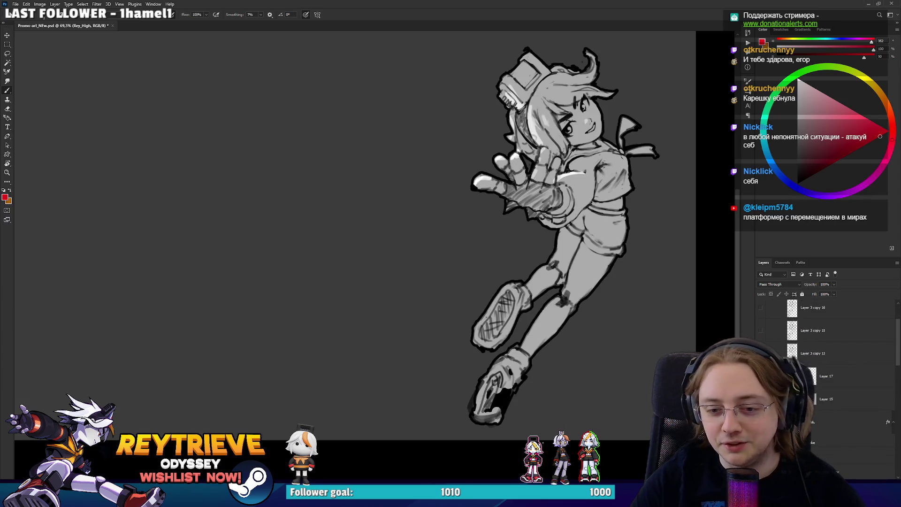
scroll(820, 376, down, 5)
click(809, 366)
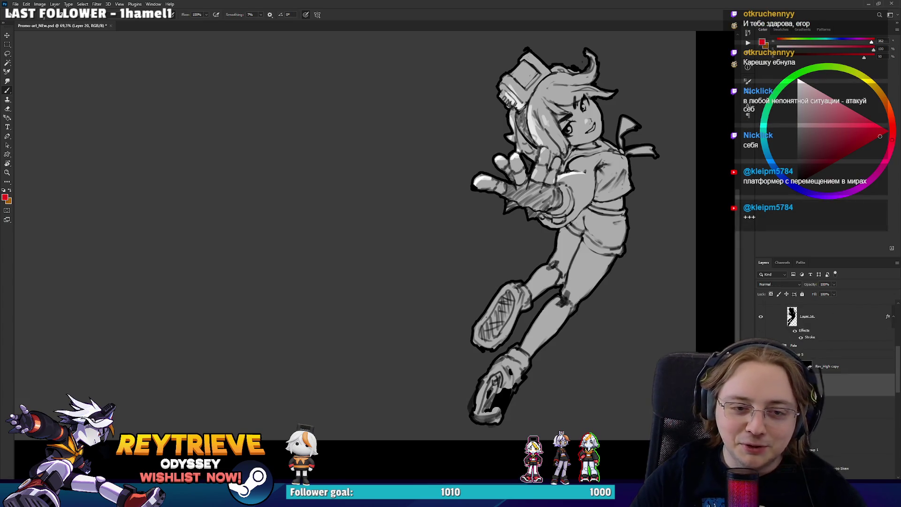
- Hide the grey fill to show line art on white and delete Layer 3 copy 16
click(760, 370)
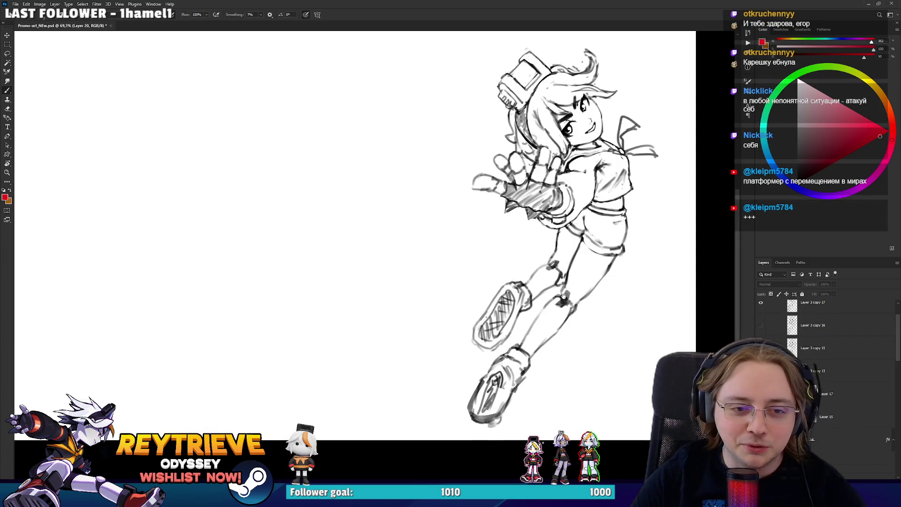
alt+scroll(561, 277, up, 6)
scroll(847, 397, up, 2)
click(817, 338)
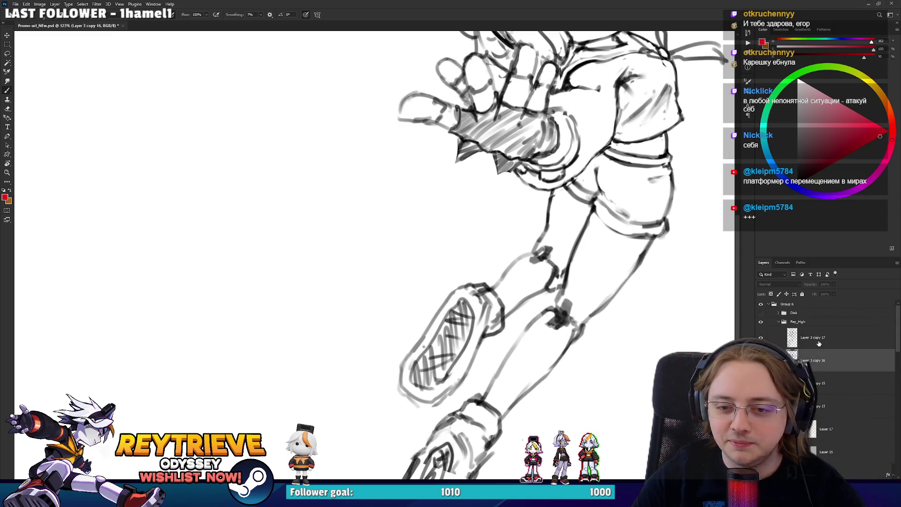
scroll(561, 313, down, 4)
alt+scroll(563, 306, up, 1)
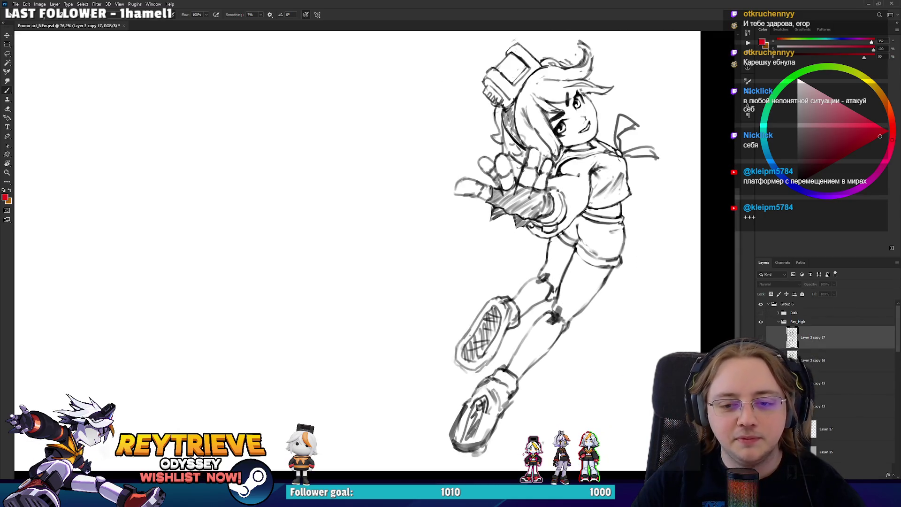
click(822, 363)
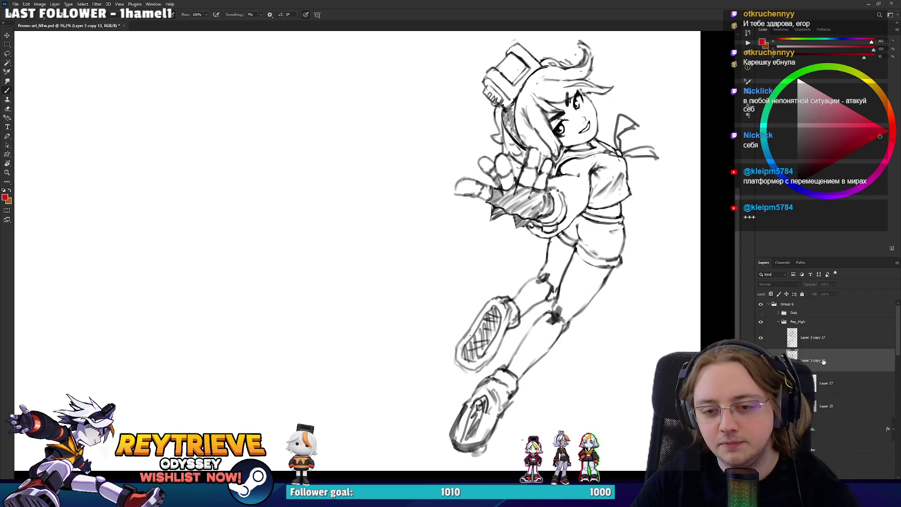
key(Delete)
alt+scroll(506, 281, up, 3)
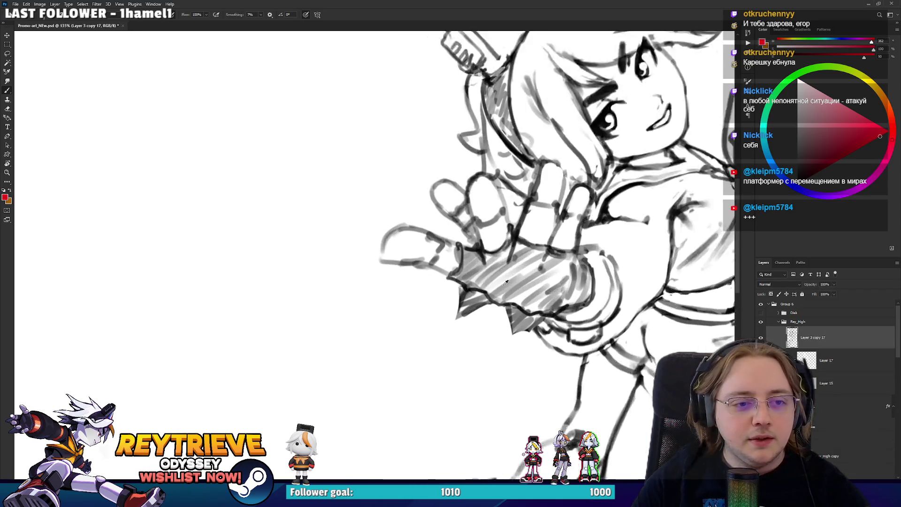
scroll(506, 281, up, 3)
alt+scroll(539, 284, down, 1)
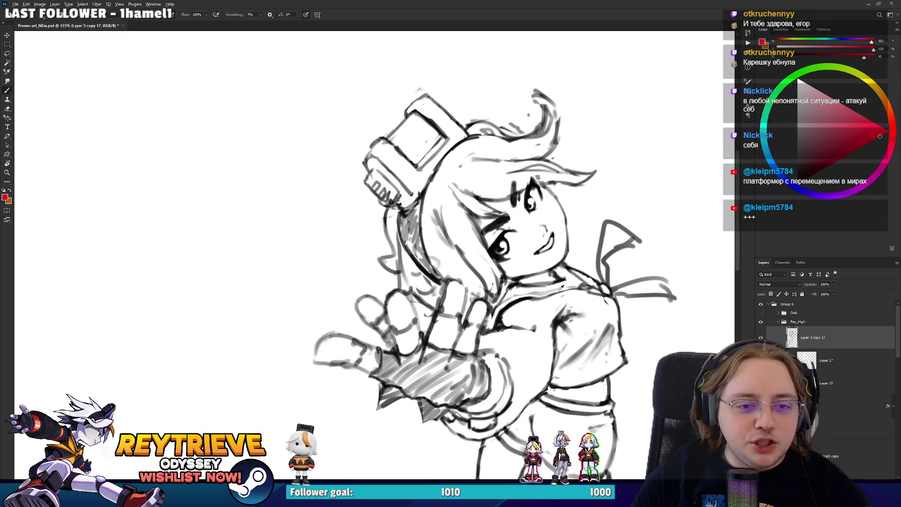
alt+scroll(562, 288, up, 2)
- Tilt the view, add a new layer, and draw a red guide curve up the shoulder
key(r)
drag(523, 278, 606, 220)
key(ctrl+shift+alt+n)
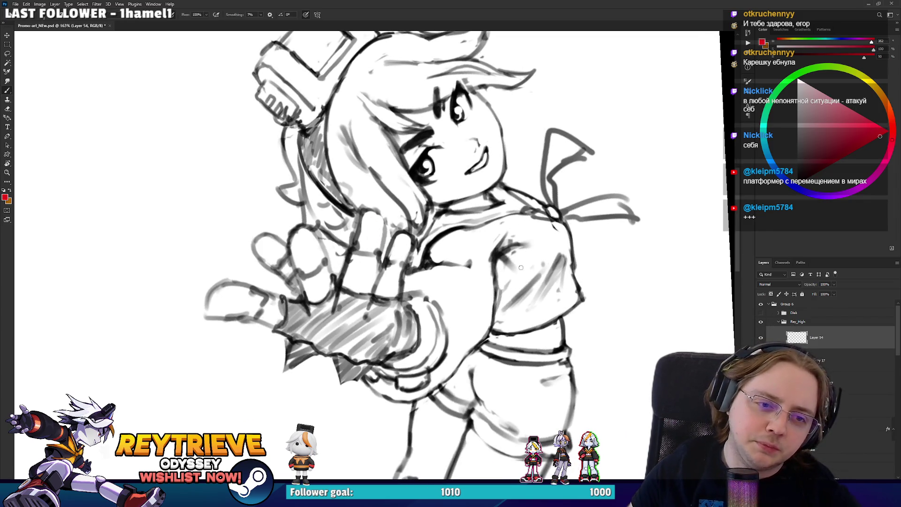
drag(502, 279, 556, 218)
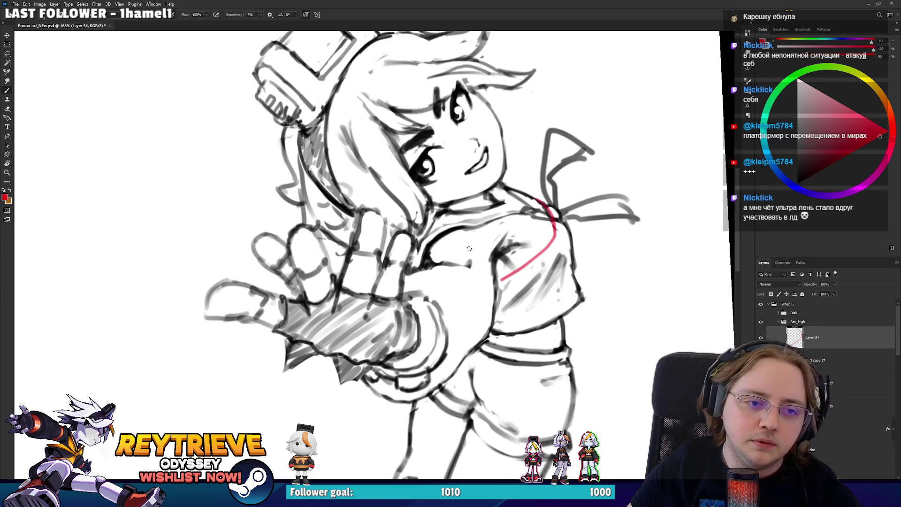
- Draw red construction arcs across the shoulder and chest, redoing the chest curve
mouse_move(436, 259)
mouse_down()
mouse_move(463, 241)
mouse_move(492, 270)
mouse_move(506, 239)
mouse_up()
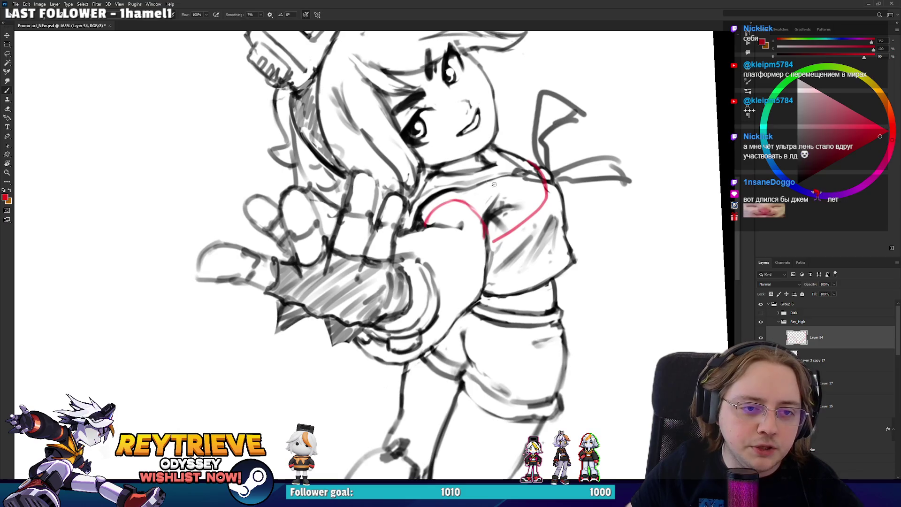
mouse_move(429, 225)
mouse_down()
mouse_move(459, 247)
mouse_move(465, 286)
mouse_move(453, 327)
mouse_up()
key(ctrl+z)
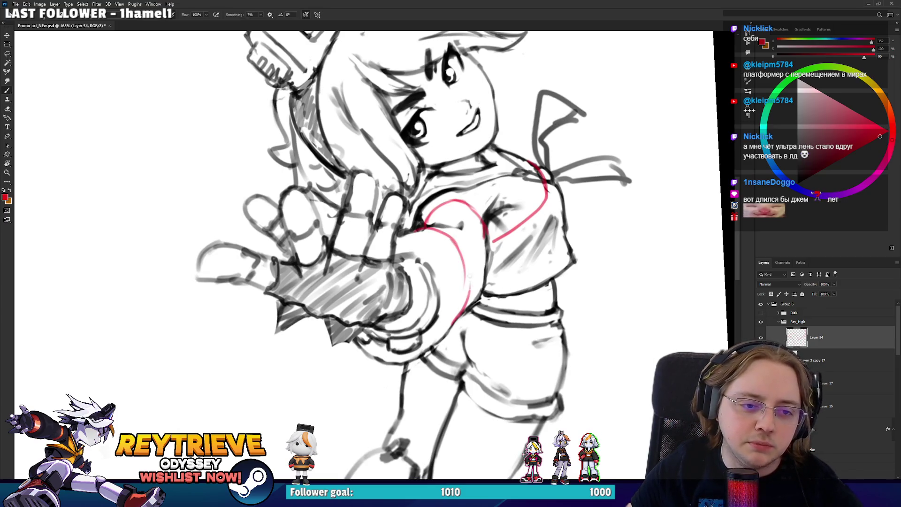
key(ctrl+z)
drag(453, 243, 460, 259)
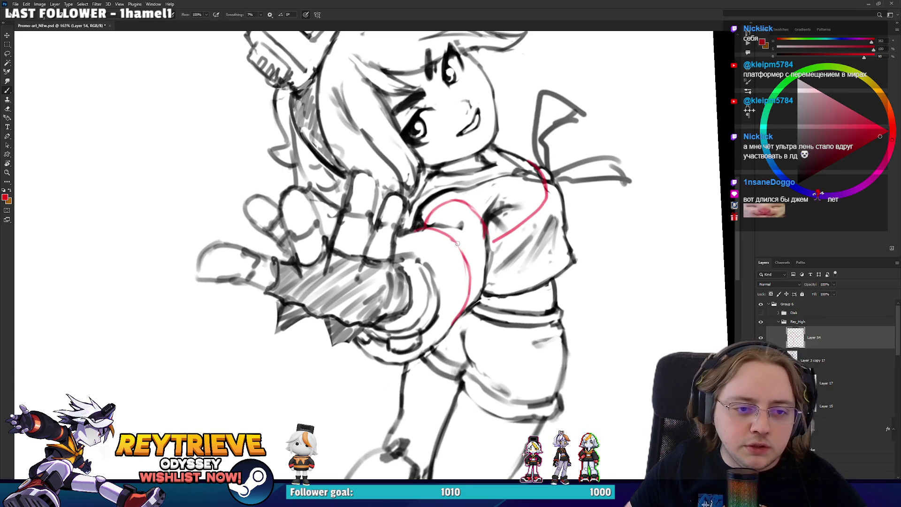
- Try a red curve on the shorts, undo it, and reposition and tilt the view
scroll(481, 299, down, 3)
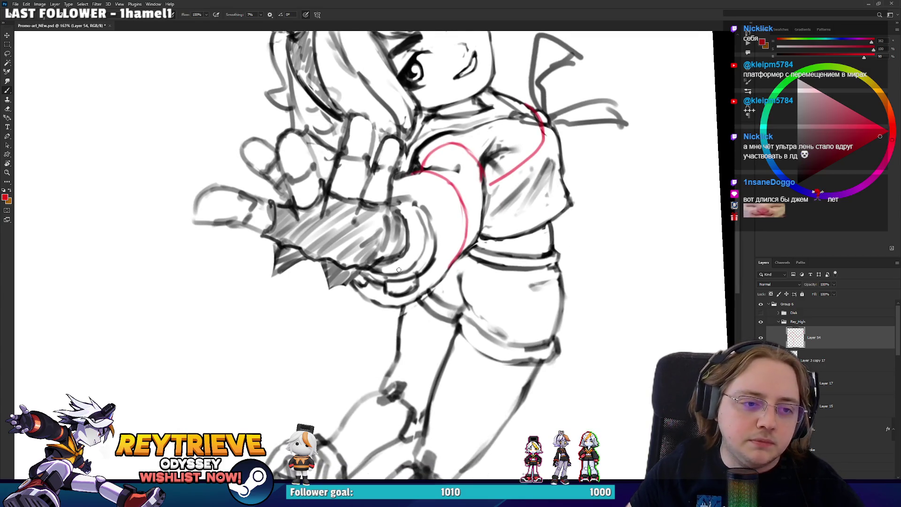
drag(440, 228, 447, 273)
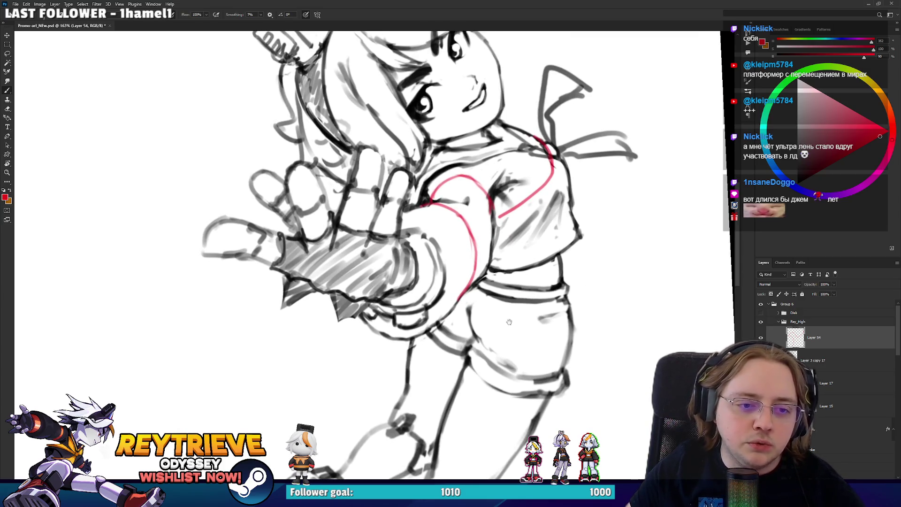
drag(509, 322, 498, 271)
mouse_move(487, 321)
mouse_down()
mouse_move(485, 300)
mouse_move(507, 262)
mouse_up()
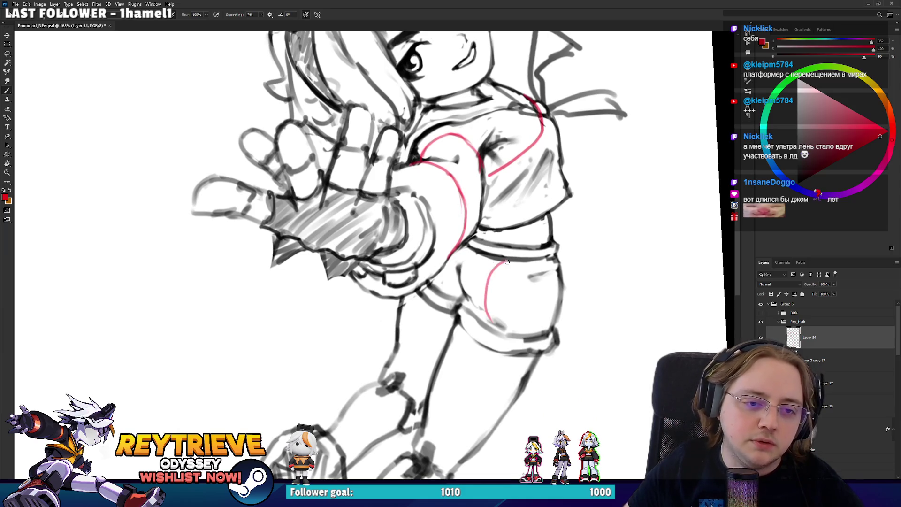
key(ctrl+z)
mouse_move(483, 329)
mouse_down()
mouse_move(488, 281)
mouse_move(506, 260)
mouse_move(554, 281)
mouse_move(547, 248)
mouse_up()
key(ctrl+z)
drag(547, 291, 540, 256)
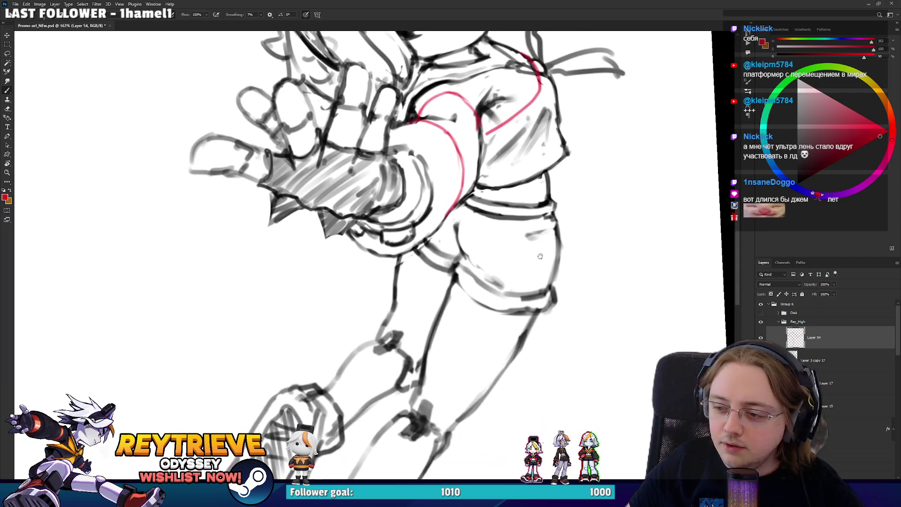
drag(532, 212, 529, 277)
key(r)
mouse_move(529, 235)
mouse_down()
mouse_move(527, 200)
mouse_move(418, 139)
mouse_move(449, 136)
mouse_move(481, 228)
mouse_move(477, 211)
mouse_up()
- Draw a red construction line along the shoulder and adjust the view's tilt
key(e)
key(b)
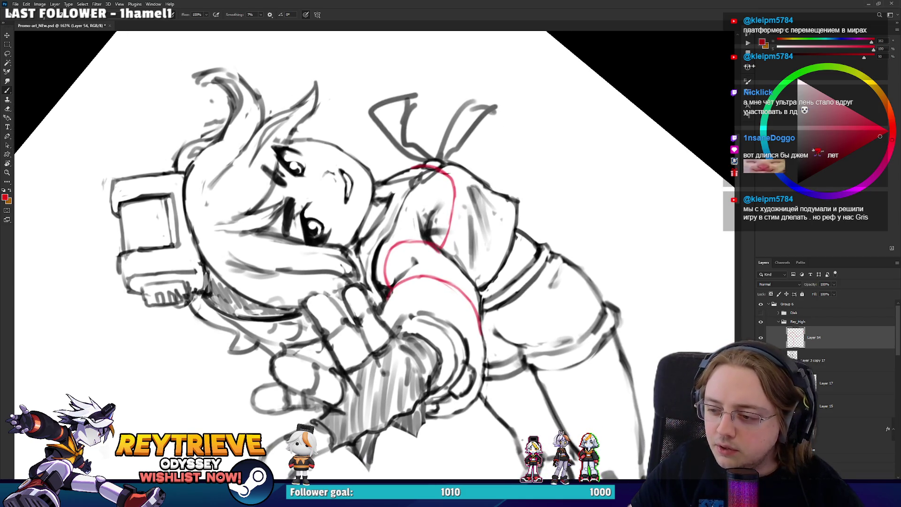
mouse_move(482, 293)
mouse_down()
mouse_move(521, 254)
mouse_move(525, 234)
mouse_move(551, 222)
mouse_move(557, 251)
mouse_up()
key(space)
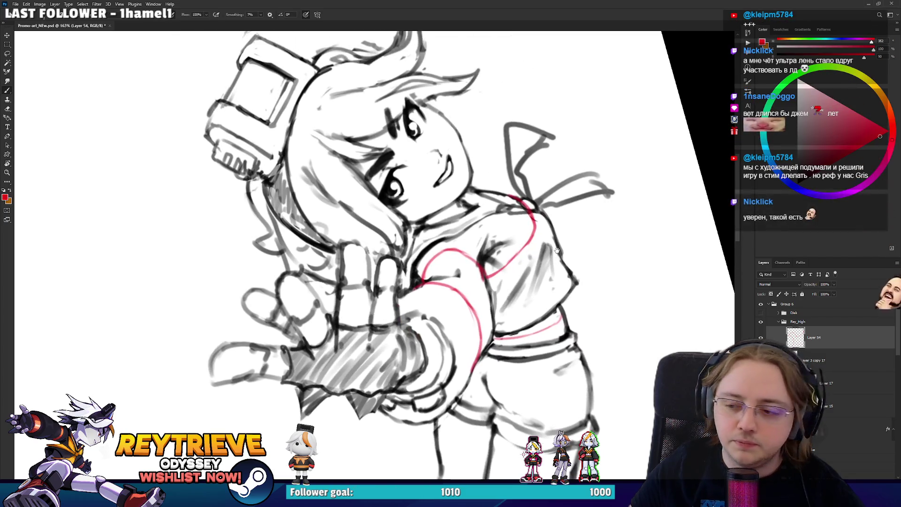
key(r)
drag(504, 202, 540, 256)
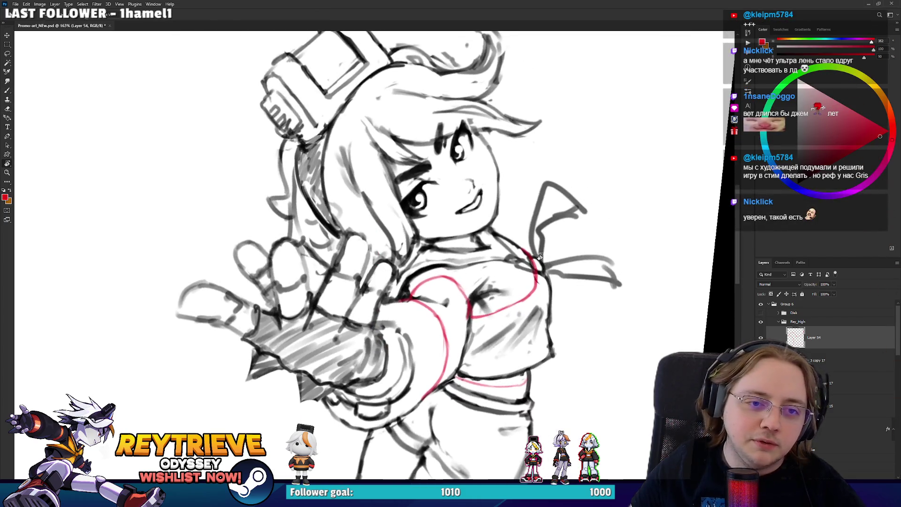
key(b)
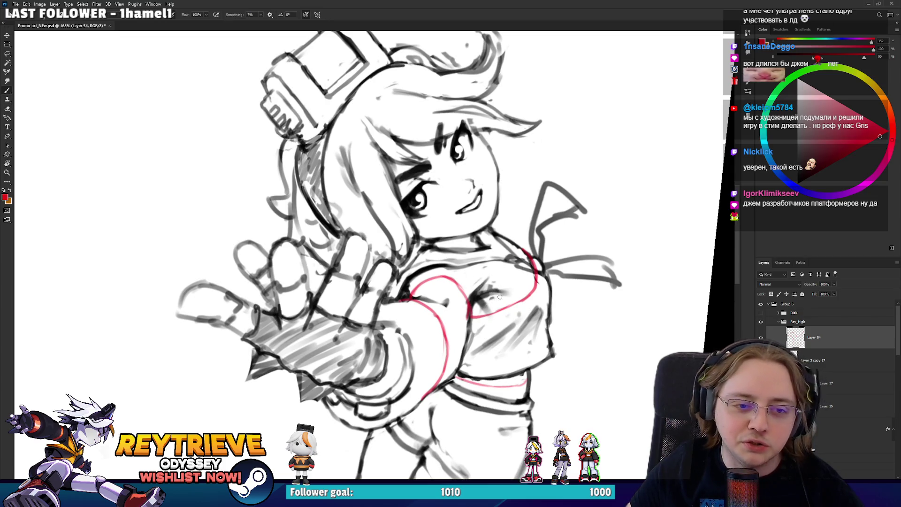
drag(573, 303, 504, 252)
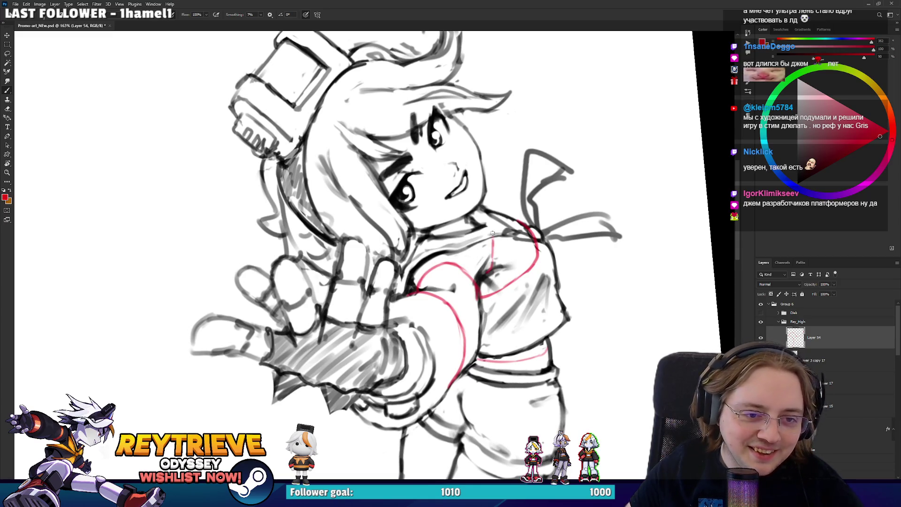
scroll(465, 205, down, 3)
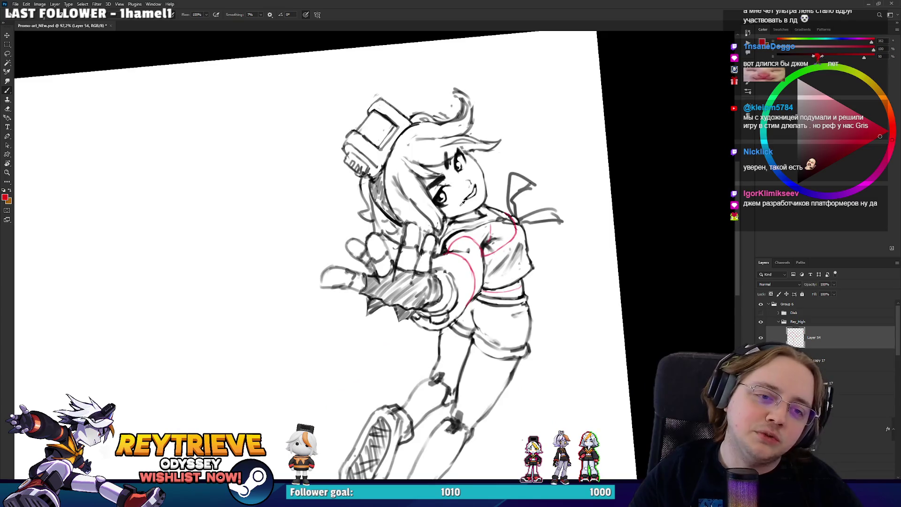
- Reverse the view tilt and draw another red curve across the chest
scroll(463, 205, up, 3)
scroll(469, 211, down, 3)
scroll(492, 234, up, 3)
key(r)
drag(492, 233, 543, 279)
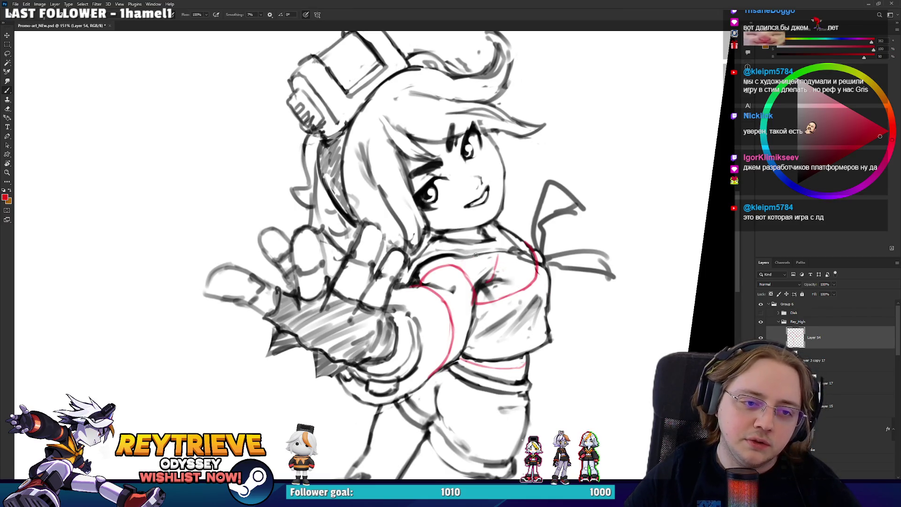
mouse_move(421, 260)
mouse_down()
mouse_move(457, 245)
mouse_move(547, 277)
mouse_move(463, 184)
mouse_up()
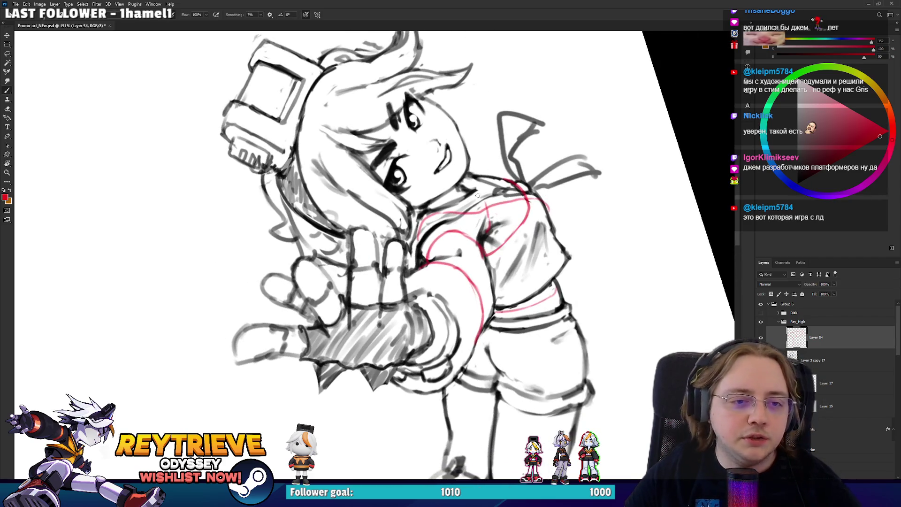
- Rotate the view to a drawing angle and sketch a red construction line along the thigh
key(r)
mouse_move(516, 165)
mouse_down()
mouse_move(521, 207)
mouse_move(502, 288)
mouse_up()
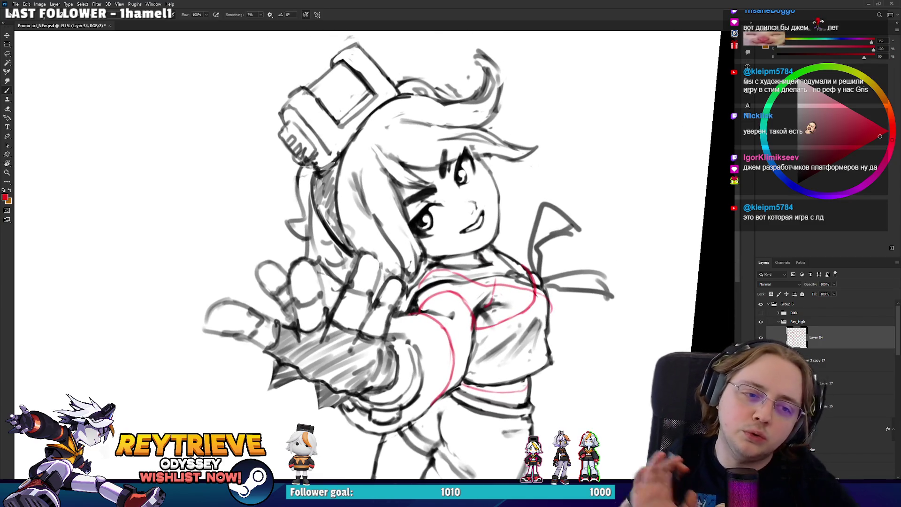
scroll(508, 279, down, 3)
scroll(508, 279, down, 2)
scroll(502, 280, up, 3)
drag(500, 280, 497, 281)
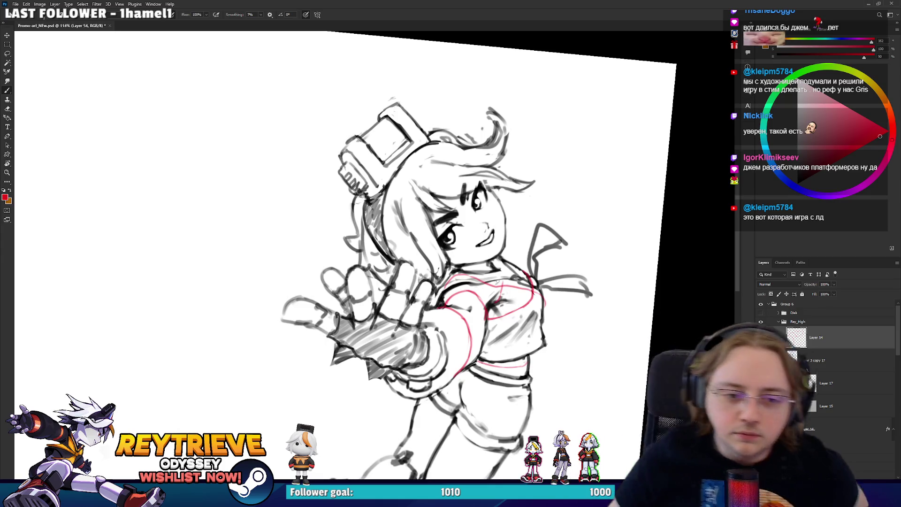
scroll(498, 280, up, 3)
mouse_move(500, 281)
mouse_down()
mouse_move(516, 296)
mouse_move(469, 356)
mouse_move(419, 357)
mouse_up()
mouse_move(425, 306)
mouse_down()
mouse_move(376, 245)
mouse_move(445, 280)
mouse_up()
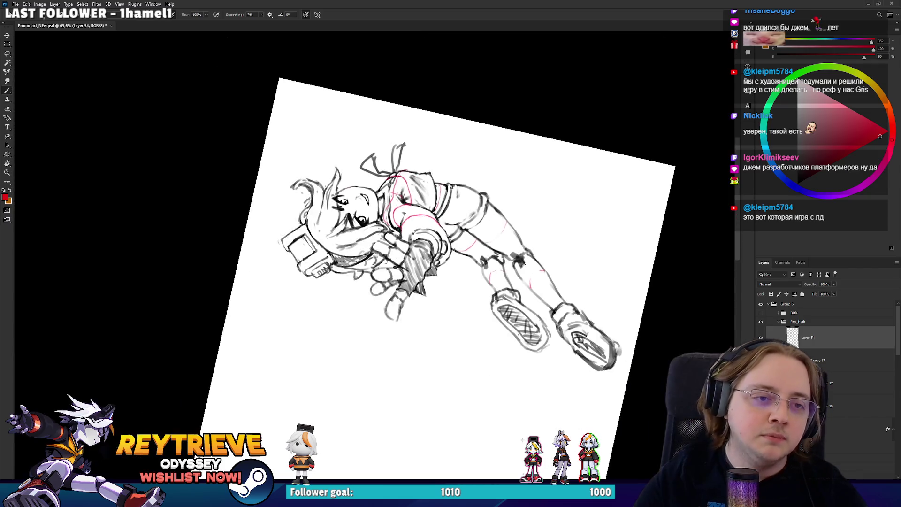
- Straighten the view upright and make Layer 3 copy 17 the working layer
mouse_move(537, 282)
mouse_down()
mouse_move(499, 306)
mouse_move(463, 304)
mouse_move(488, 335)
mouse_move(437, 231)
mouse_up()
scroll(492, 340, down, 2)
scroll(491, 341, up, 3)
mouse_move(530, 220)
mouse_down()
mouse_move(536, 116)
mouse_move(569, 142)
mouse_up()
scroll(574, 121, up, 2)
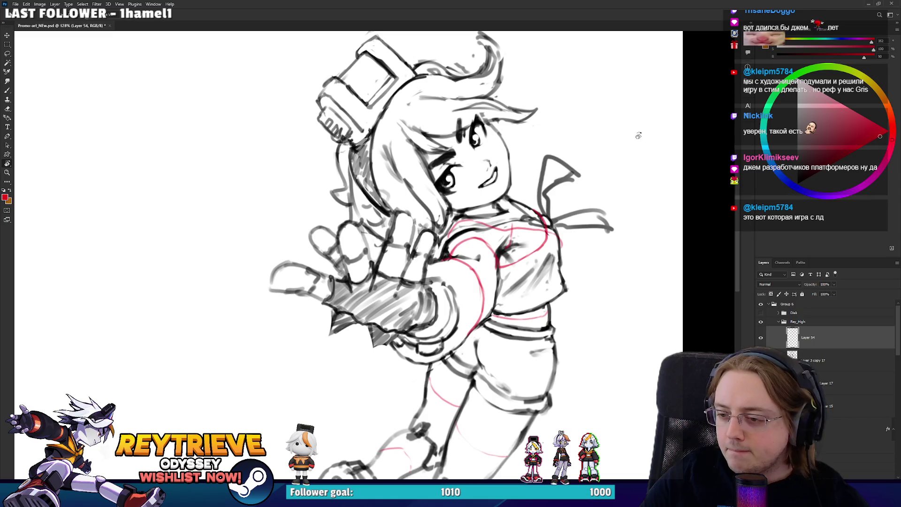
scroll(603, 161, up, 2)
drag(604, 161, 548, 215)
key(alt+bracketleft)
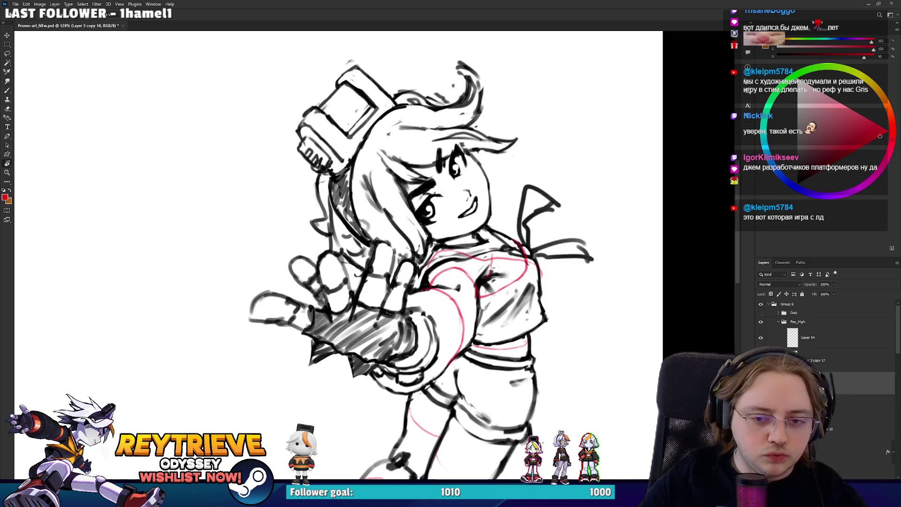
- Tilt the view steeply and touch up the black chest lineart on Layer 3 copy 17
scroll(518, 240, up, 5)
mouse_move(517, 239)
mouse_down()
mouse_move(486, 275)
mouse_move(627, 327)
mouse_move(436, 267)
mouse_up()
key(e)
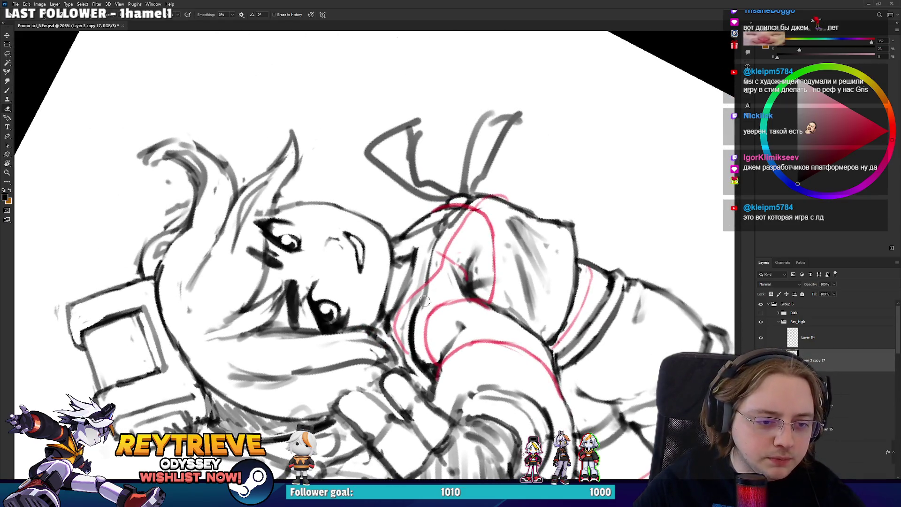
key(b)
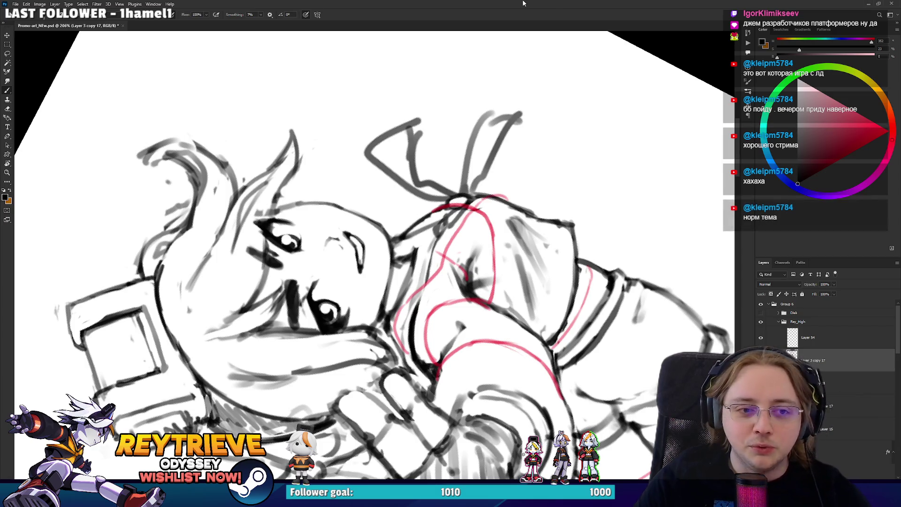
drag(492, 241, 478, 216)
key(e)
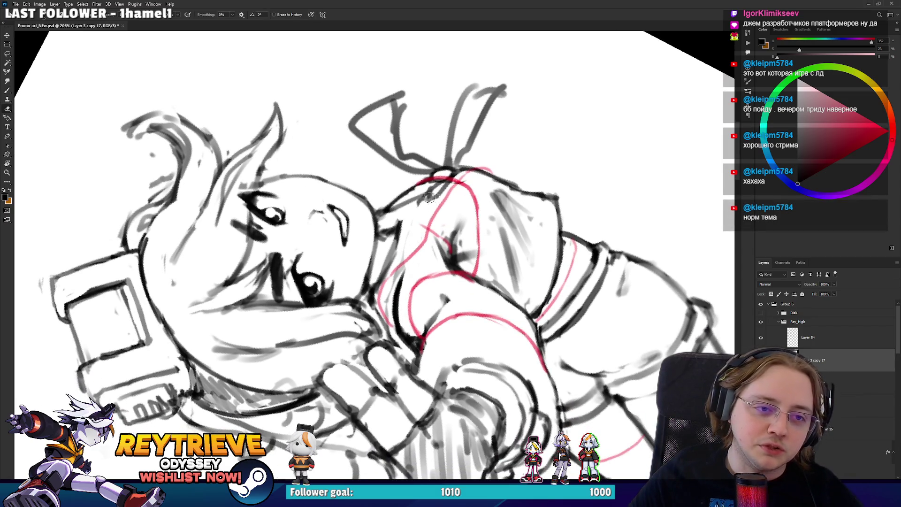
- Rotate the canvas, try a new black stroke across the torso, then undo it
key(r)
mouse_move(409, 221)
mouse_down()
mouse_move(412, 342)
mouse_move(338, 262)
mouse_up()
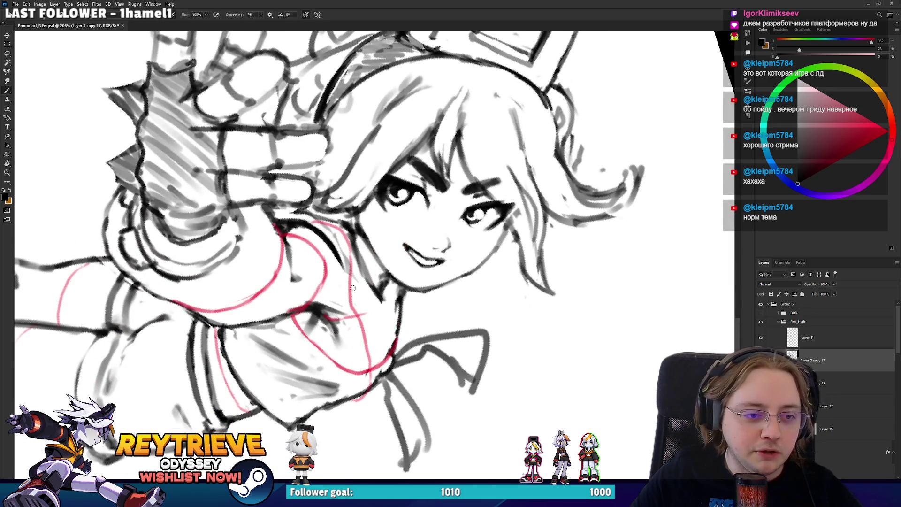
key(r)
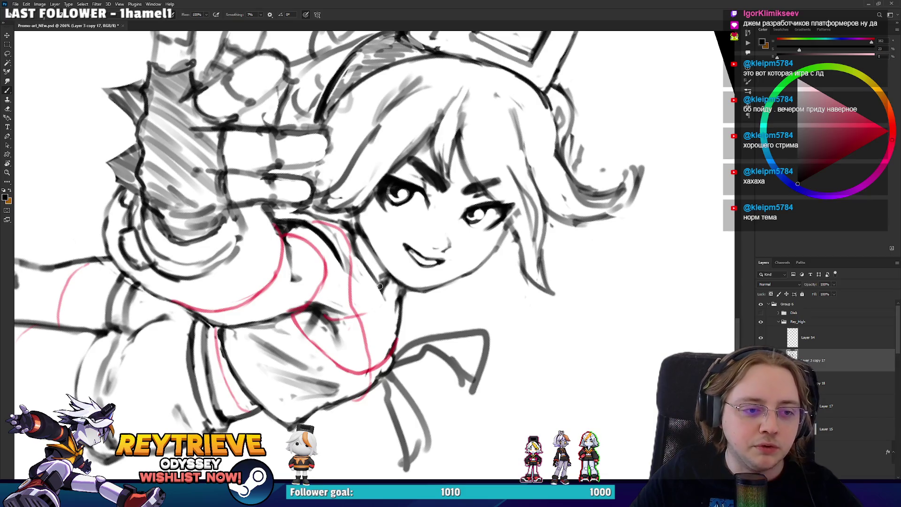
mouse_move(443, 301)
mouse_down()
mouse_move(388, 230)
mouse_move(407, 300)
mouse_move(423, 263)
mouse_move(416, 237)
mouse_up()
key(b)
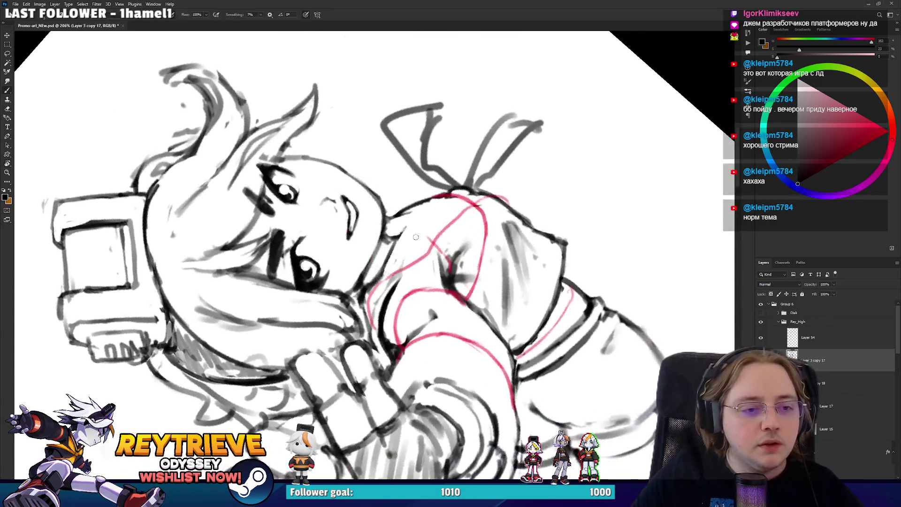
drag(383, 304, 424, 238)
key(ctrl+z)
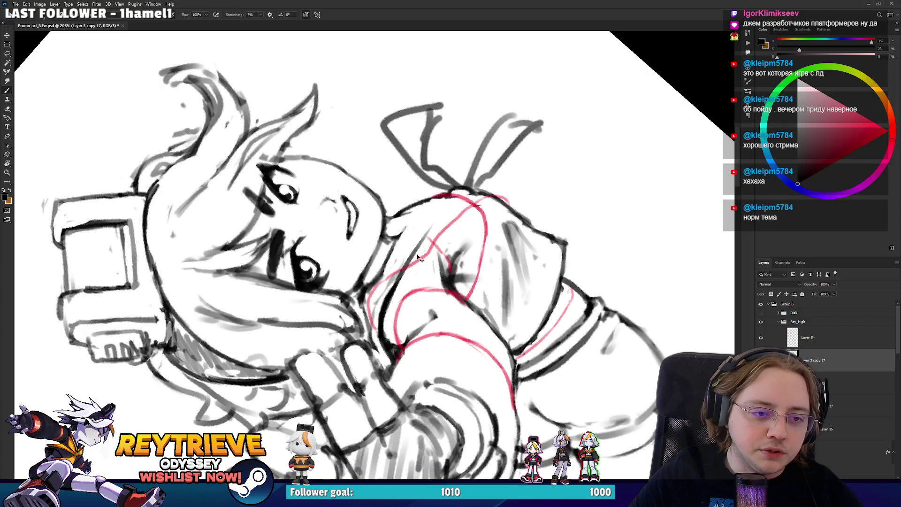
key(ctrl+z)
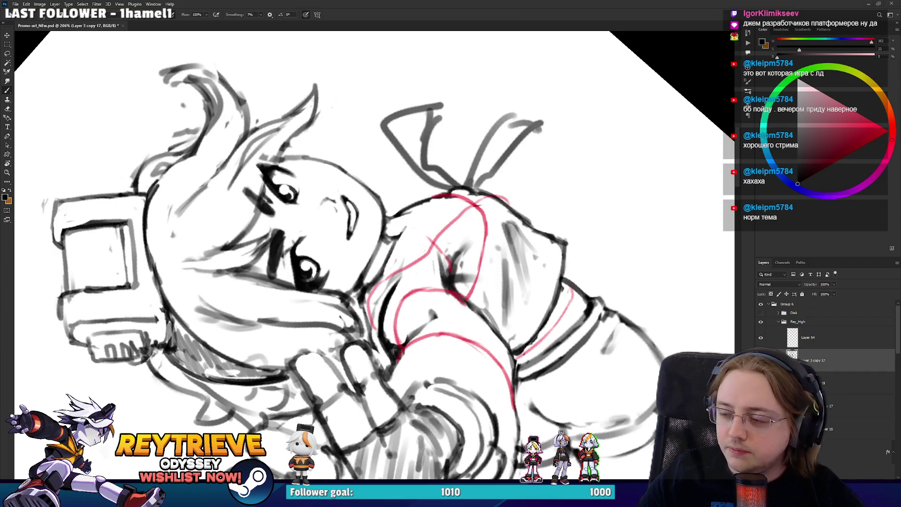
- Rotate the view back and switch to Layer 54 with a red brush
key(r)
mouse_move(540, 225)
mouse_down()
mouse_move(483, 328)
mouse_move(413, 274)
mouse_move(429, 202)
mouse_move(453, 164)
mouse_up()
key(alt+bracketright)
key(e)
key(b)
alt+click(426, 292)
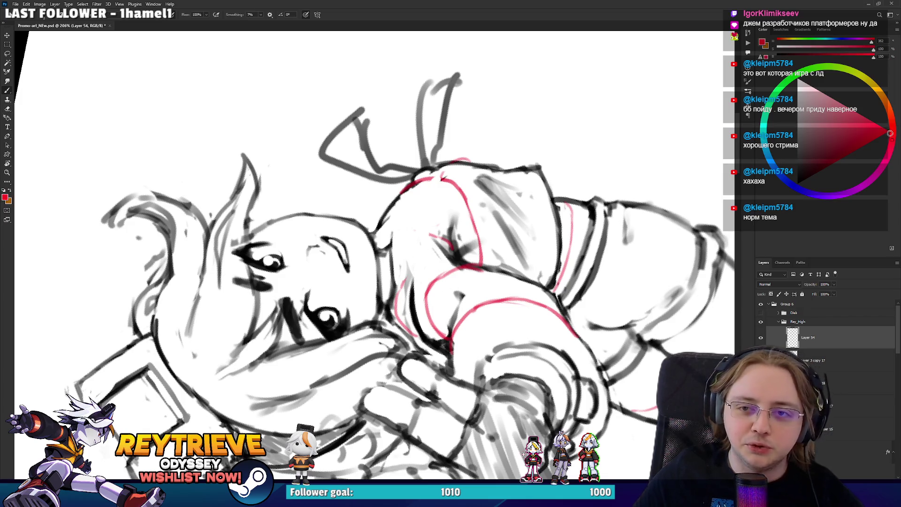
- Redraw red lines along the torso's left edge and shoulder, erasing the older red chest lines
mouse_move(399, 310)
mouse_down()
mouse_move(399, 263)
mouse_move(422, 192)
mouse_move(366, 293)
mouse_up()
key(r)
key(e)
mouse_move(324, 266)
mouse_down()
mouse_move(390, 298)
mouse_move(376, 317)
mouse_up()
key(b)
key(e)
drag(344, 276, 427, 322)
key(b)
mouse_move(391, 284)
mouse_down()
mouse_move(436, 338)
mouse_move(441, 390)
mouse_move(435, 203)
mouse_move(423, 197)
mouse_up()
- Add a short red shoulder line and a red line up the arm to the shoulder
key(e)
key(r)
key(b)
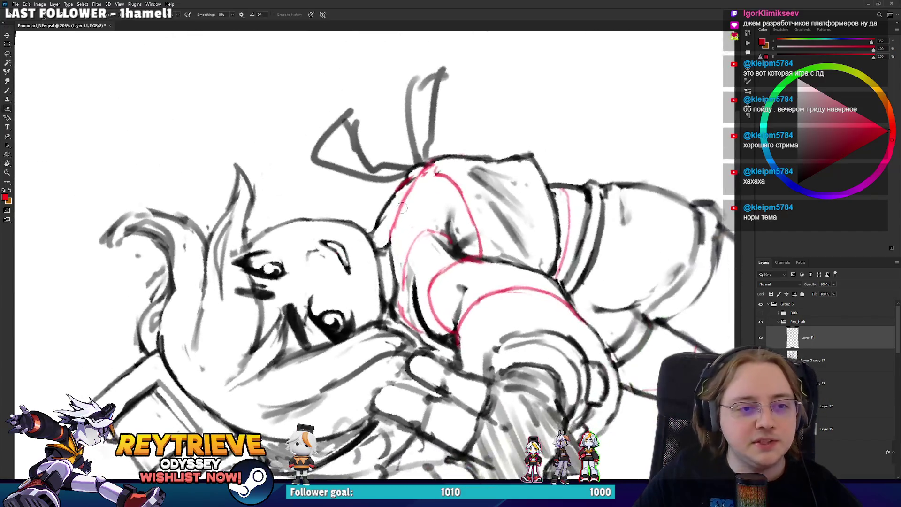
mouse_move(394, 225)
mouse_down()
mouse_move(409, 185)
mouse_move(453, 324)
mouse_move(395, 298)
mouse_up()
key(e)
key(r)
key(b)
key(r)
key(b)
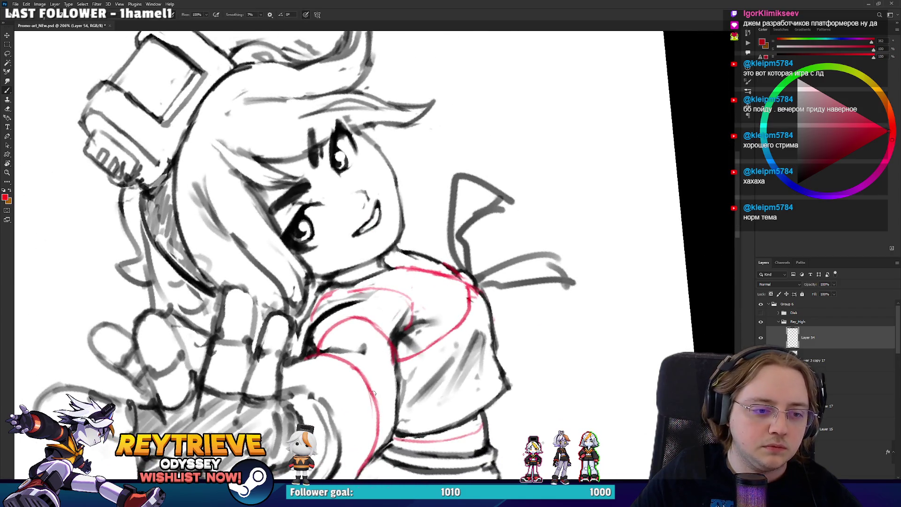
mouse_move(374, 391)
mouse_down()
mouse_move(383, 329)
mouse_move(397, 310)
mouse_up()
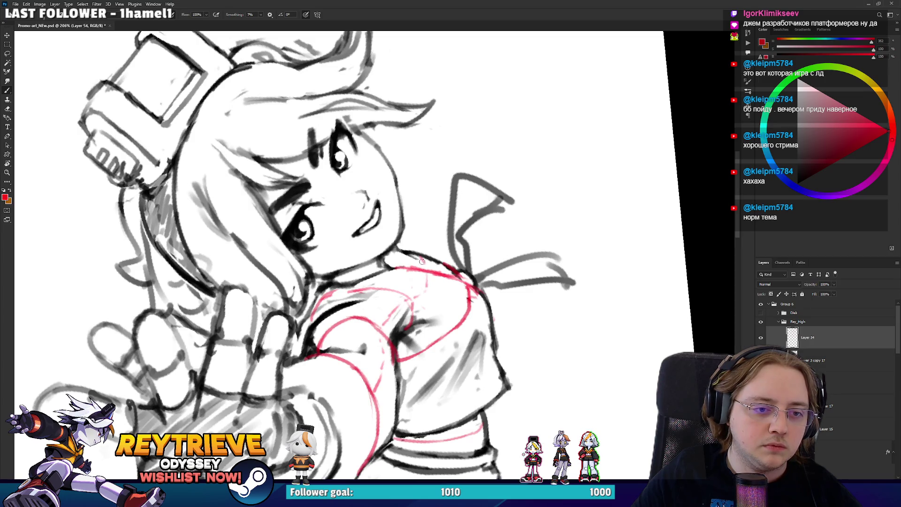
- Reframe on the skirt and legs and extend the red construction line along the skirt
mouse_move(394, 278)
mouse_down()
mouse_move(443, 249)
mouse_move(462, 220)
mouse_move(429, 273)
mouse_up()
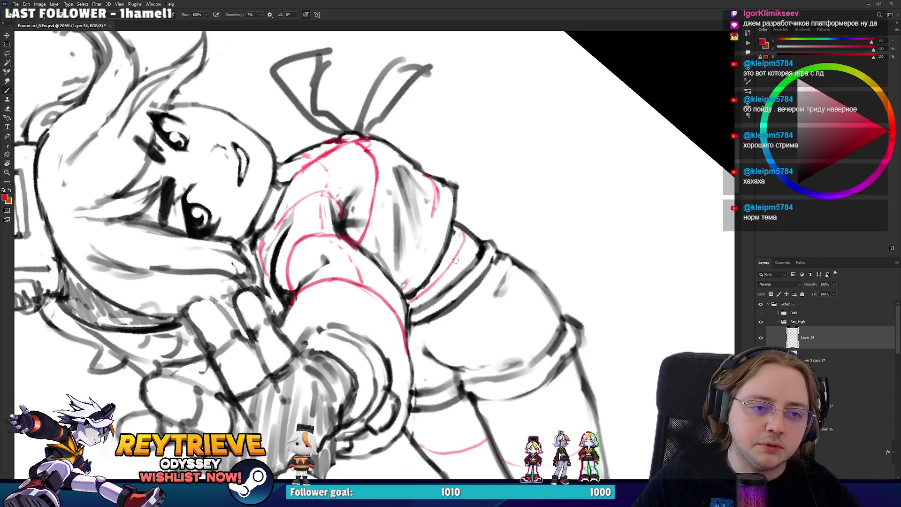
mouse_move(430, 267)
mouse_down()
mouse_move(413, 300)
mouse_move(385, 310)
mouse_move(422, 289)
mouse_up()
drag(508, 246, 496, 194)
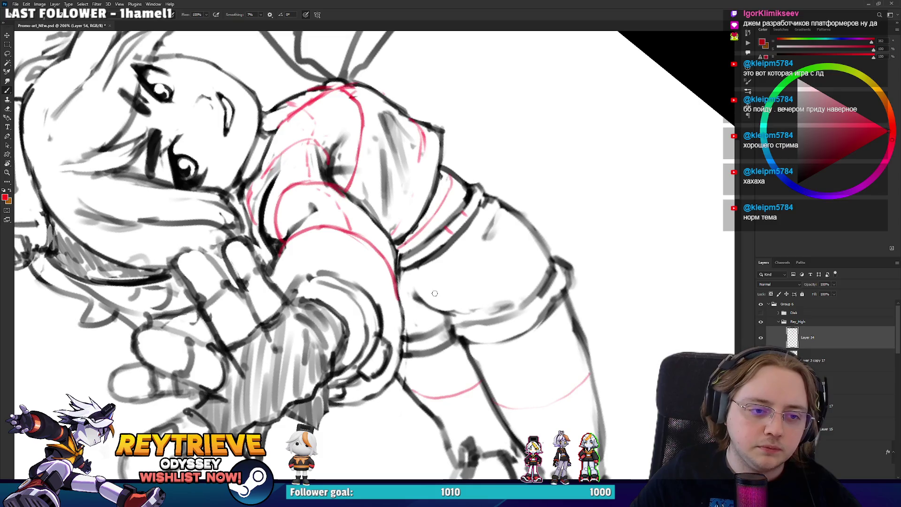
drag(445, 292, 471, 286)
drag(521, 238, 523, 229)
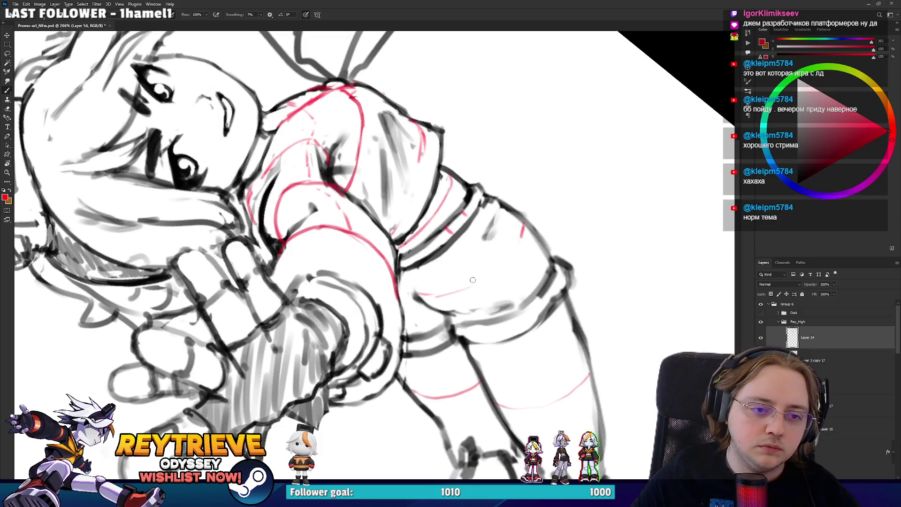
key(r)
mouse_move(472, 280)
mouse_down()
mouse_move(425, 339)
mouse_move(343, 345)
mouse_move(466, 265)
mouse_move(450, 155)
mouse_move(526, 281)
mouse_move(569, 315)
mouse_move(364, 310)
mouse_move(379, 182)
mouse_up()
key(b)
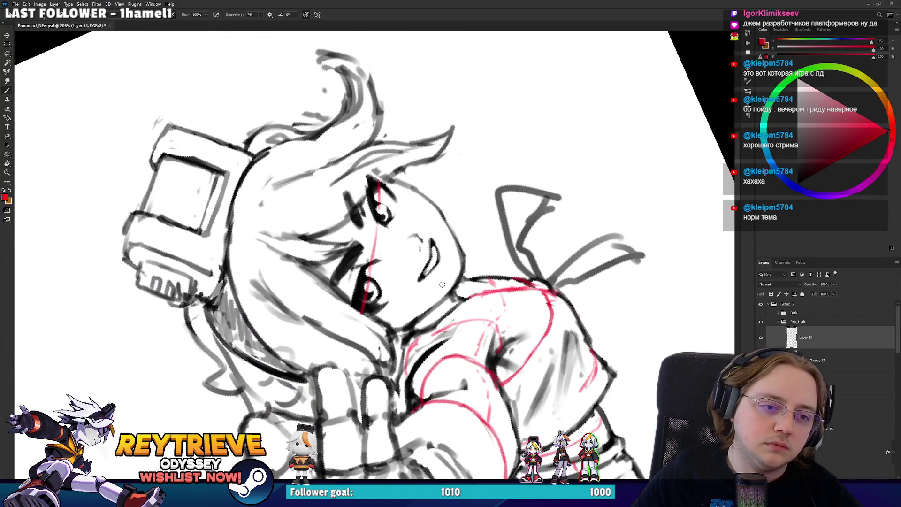
- Draw a straight red centre guide through the girl's eye and mouth, extending it upward
drag(488, 252, 543, 215)
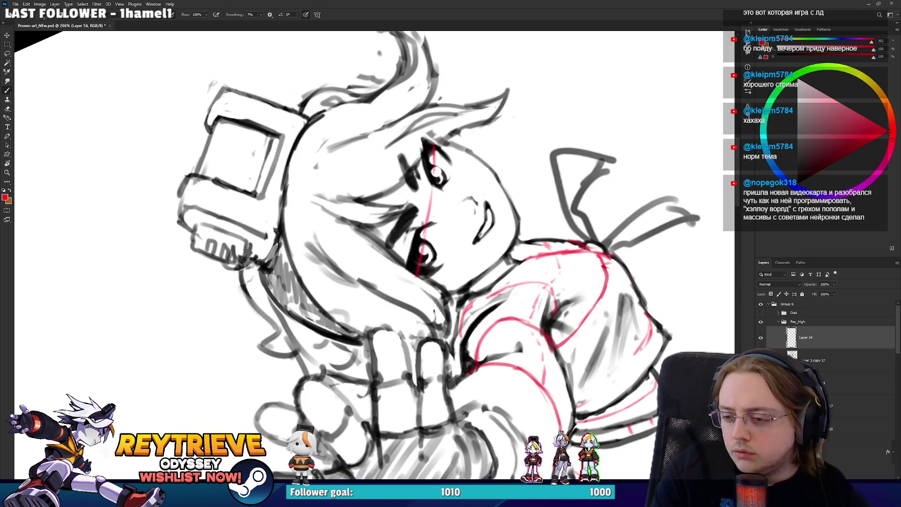
mouse_move(495, 221)
mouse_down()
mouse_move(499, 275)
mouse_move(393, 190)
mouse_up()
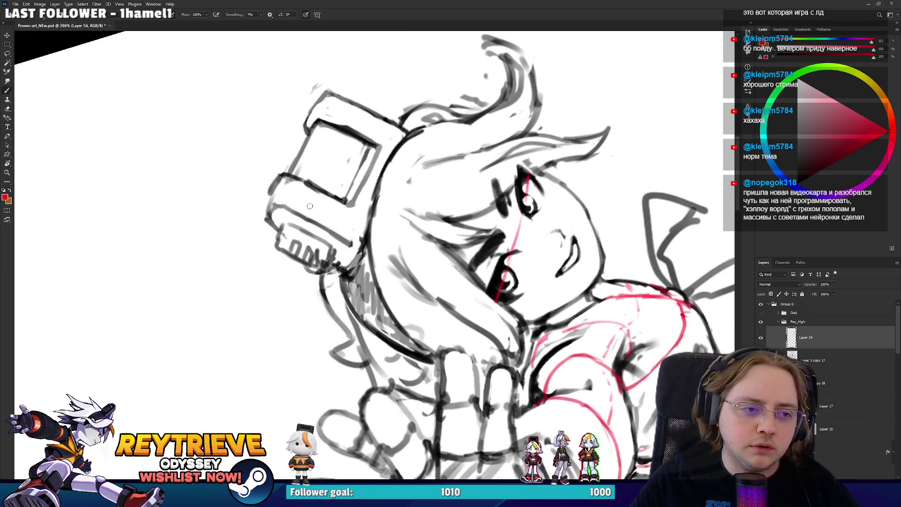
drag(315, 186, 336, 210)
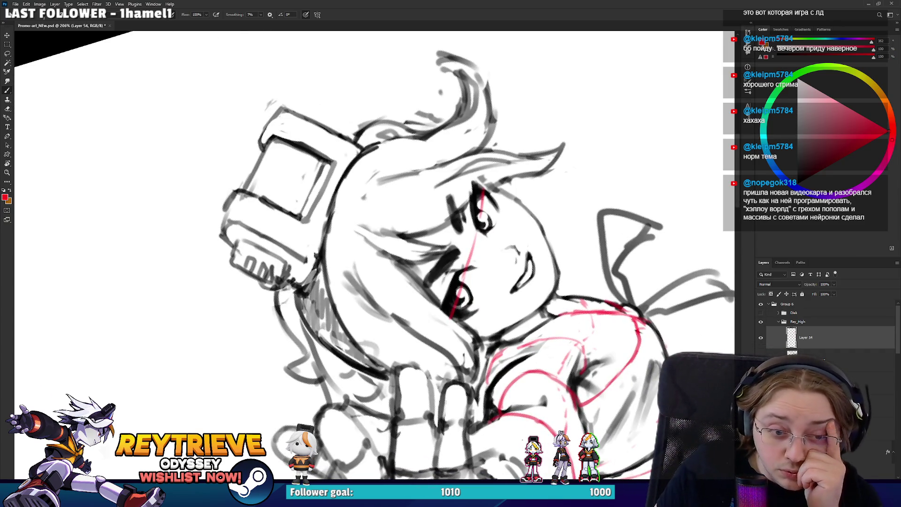
key(e)
mouse_move(543, 215)
mouse_down()
mouse_move(472, 405)
mouse_move(447, 258)
mouse_up()
key(b)
key(ctrl+z)
drag(471, 383, 428, 251)
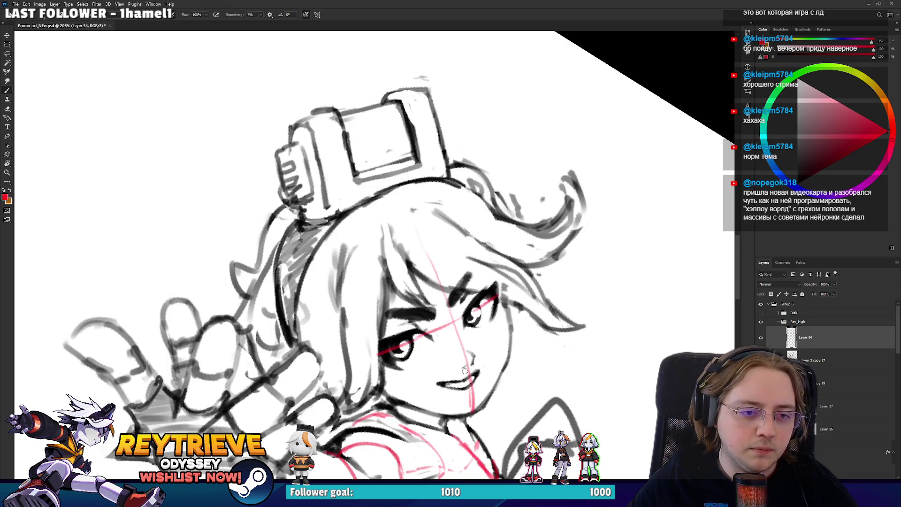
drag(408, 213, 419, 234)
- Rotate the girl upright and zoom out to see the whole figure
drag(469, 316, 486, 162)
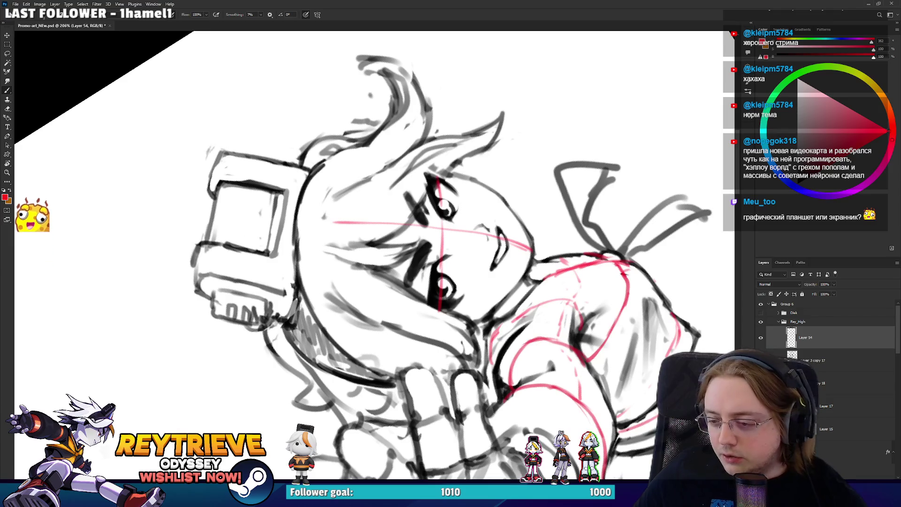
drag(558, 220, 553, 196)
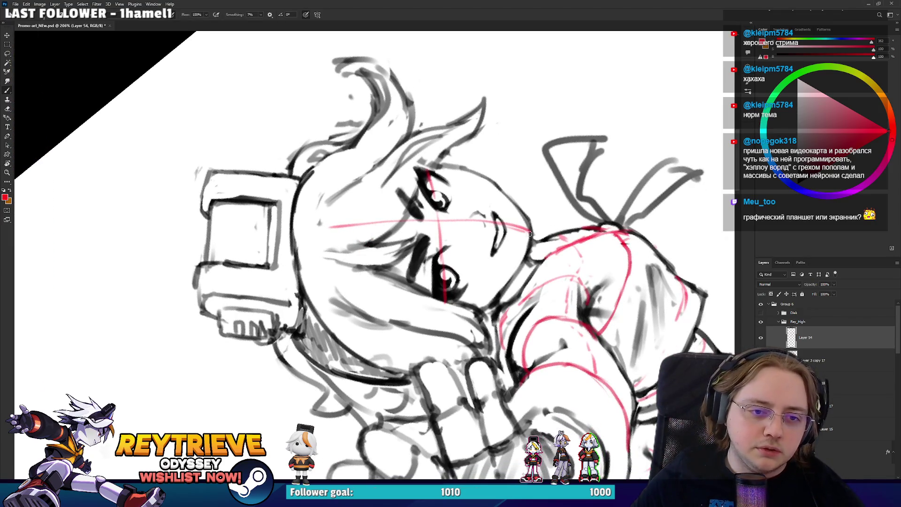
drag(531, 234, 427, 196)
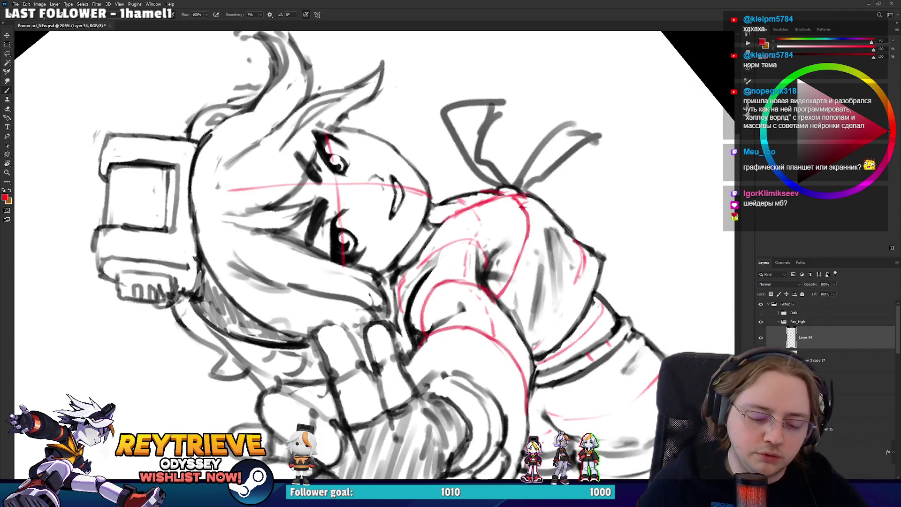
drag(504, 323, 481, 328)
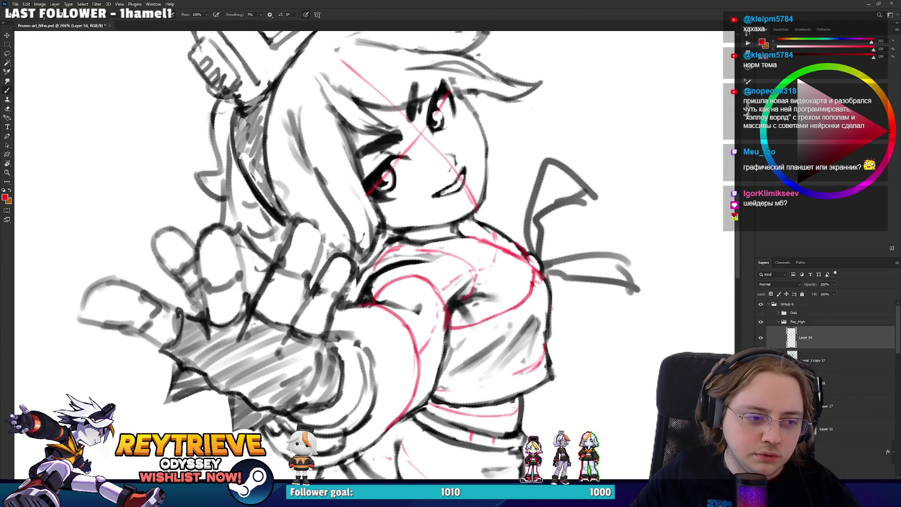
mouse_move(369, 237)
mouse_down()
mouse_move(422, 263)
mouse_move(516, 258)
mouse_move(444, 301)
mouse_up()
scroll(526, 258, up, 2)
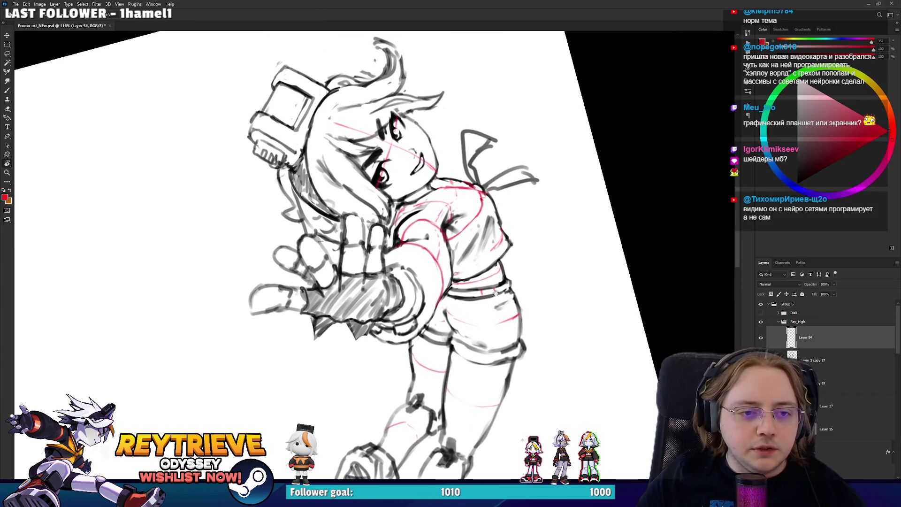
- Reframe on the arm and torso and sketch red construction lines over the forearm
drag(425, 193, 439, 272)
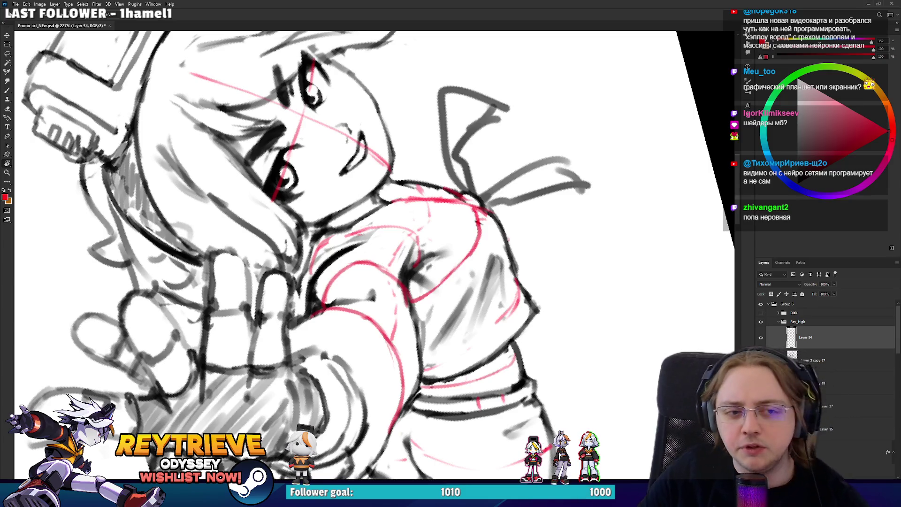
mouse_move(406, 223)
mouse_down()
mouse_move(357, 211)
mouse_move(277, 277)
mouse_move(461, 204)
mouse_up()
key(b)
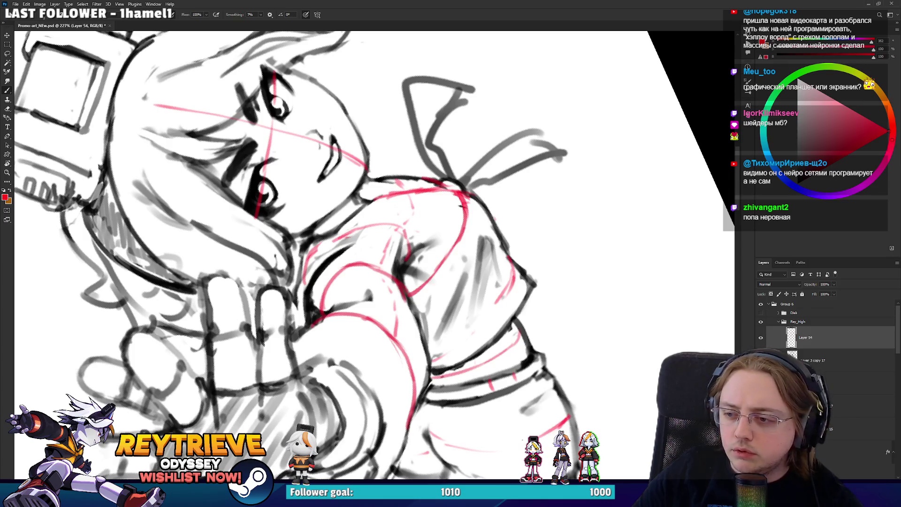
key(e)
drag(461, 205, 377, 312)
drag(382, 277, 385, 300)
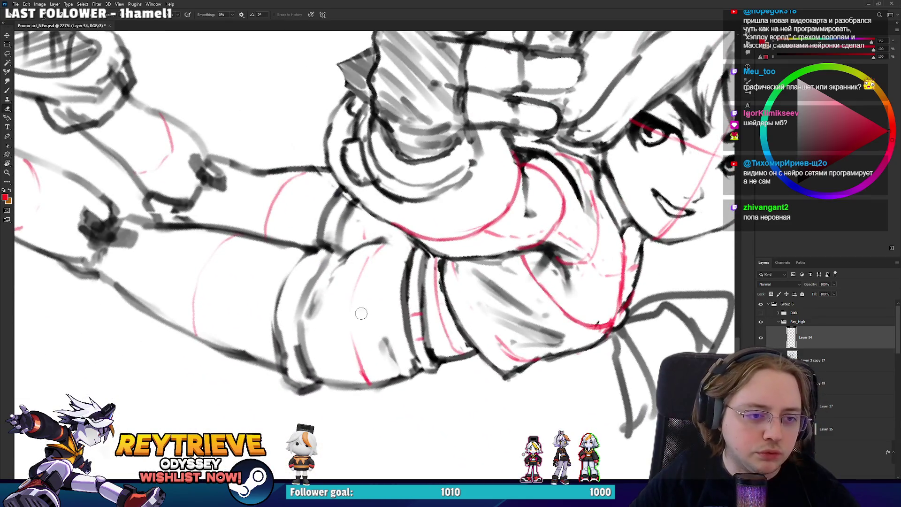
mouse_move(362, 364)
mouse_down()
mouse_move(349, 272)
mouse_move(373, 245)
mouse_up()
- Rotate the figure upright, move to lineart Layer 3 copy 17, and set black
key(r)
drag(402, 356, 453, 232)
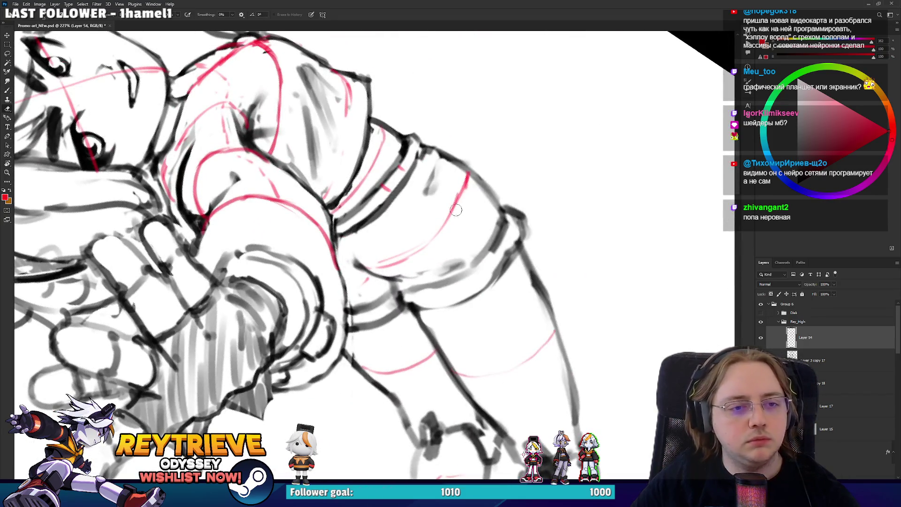
key(b)
key(r)
mouse_move(410, 254)
mouse_down()
mouse_move(391, 305)
mouse_move(446, 291)
mouse_move(518, 249)
mouse_move(476, 127)
mouse_move(394, 371)
mouse_up()
key(r)
key(alt+bracketleft)
key(b)
alt+click(517, 249)
- Turn the view from the legs to the face and torso and draw a short dark line
key(r)
key(e)
key(r)
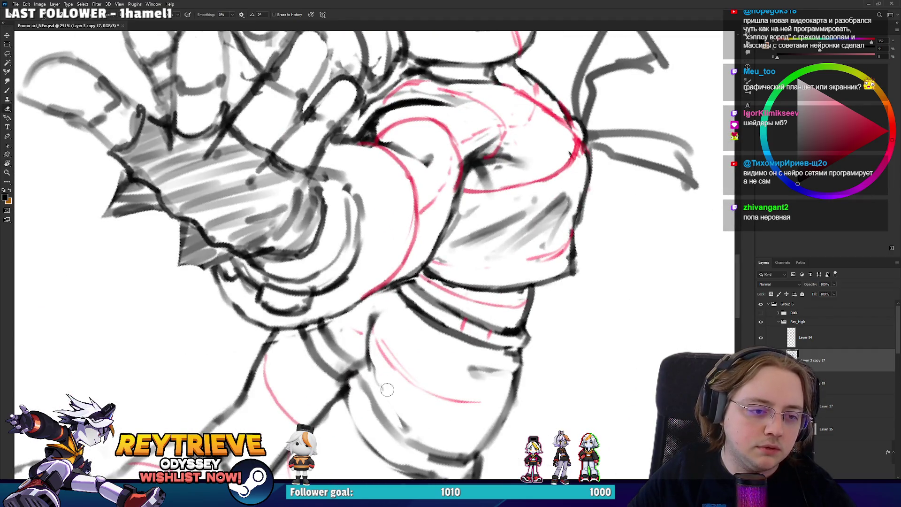
key(r)
mouse_move(370, 323)
mouse_down()
mouse_move(500, 264)
mouse_move(484, 301)
mouse_up()
key(b)
key(r)
mouse_move(507, 272)
mouse_down()
mouse_move(488, 320)
mouse_move(450, 356)
mouse_move(509, 279)
mouse_move(515, 220)
mouse_up()
- Tilt the canvas to a drawing angle and darken the body contour line in black
key(e)
drag(520, 299, 525, 349)
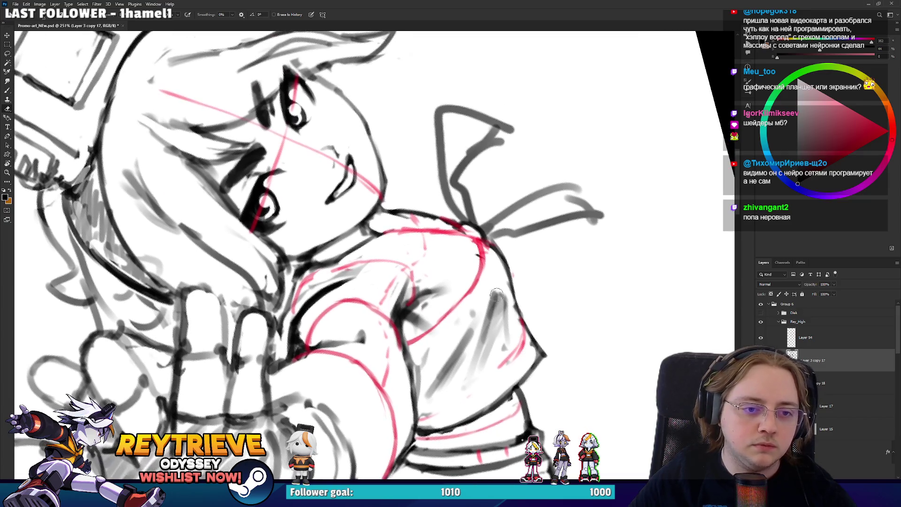
mouse_move(469, 141)
mouse_down()
mouse_move(539, 211)
mouse_move(517, 234)
mouse_move(484, 190)
mouse_move(451, 285)
mouse_up()
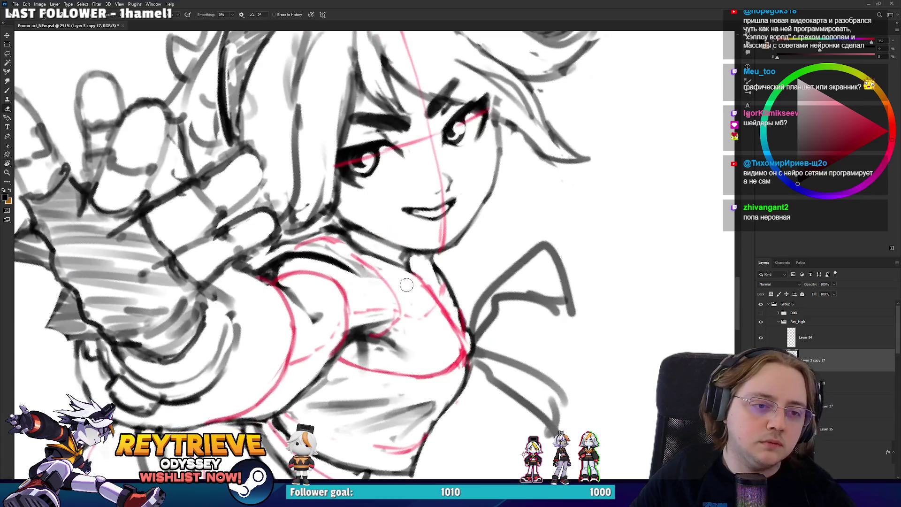
key(b)
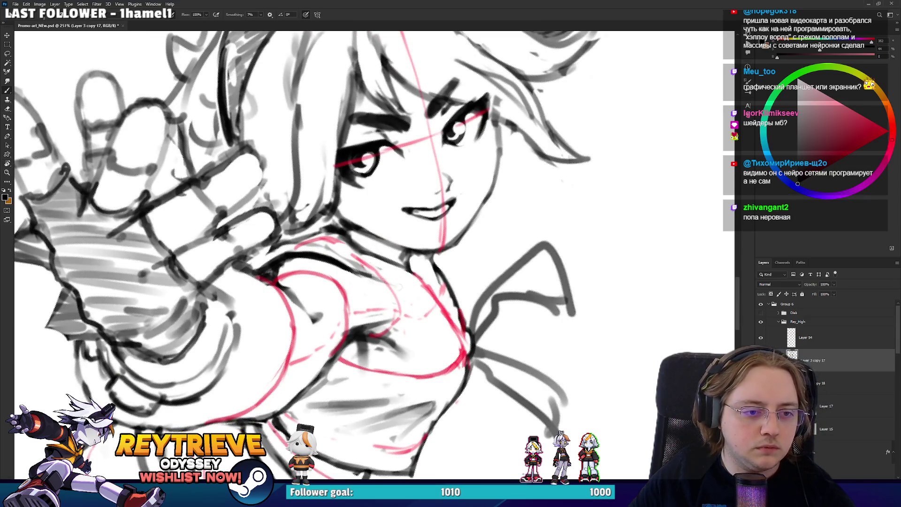
key(r)
mouse_move(409, 291)
mouse_down()
mouse_move(450, 201)
mouse_move(420, 216)
mouse_up()
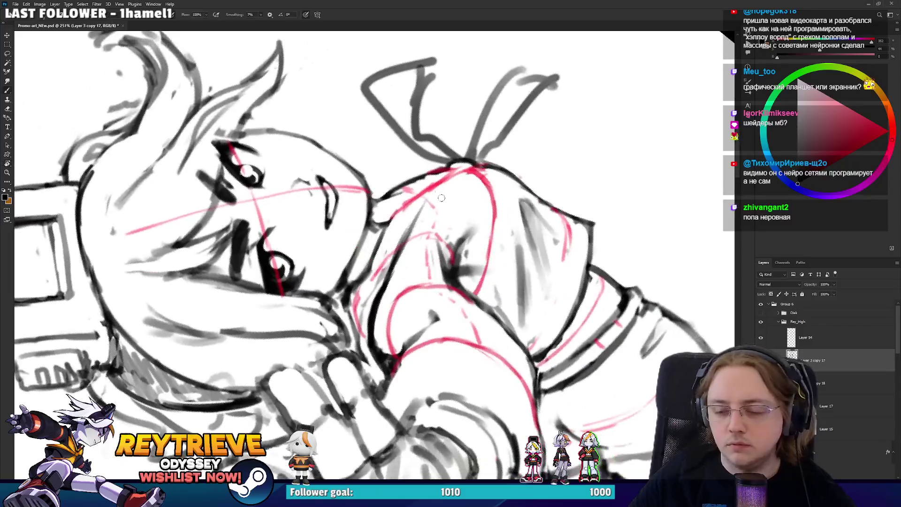
key(e)
key(b)
mouse_move(381, 297)
mouse_down()
mouse_move(399, 242)
mouse_move(424, 205)
mouse_up()
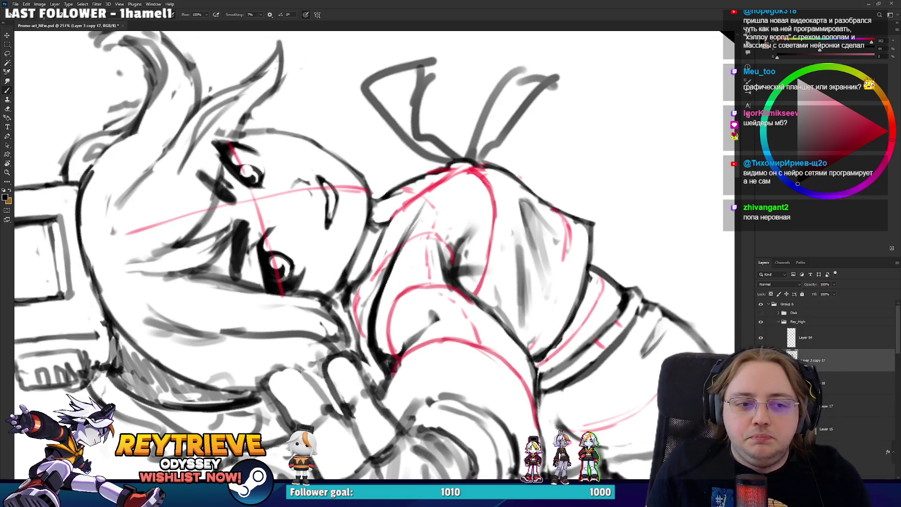
- Redraw the shoulder line in black, extend it downward, and add short chest strokes
mouse_move(433, 207)
mouse_down()
mouse_move(418, 241)
mouse_move(403, 221)
mouse_move(440, 327)
mouse_move(413, 302)
mouse_move(422, 329)
mouse_up()
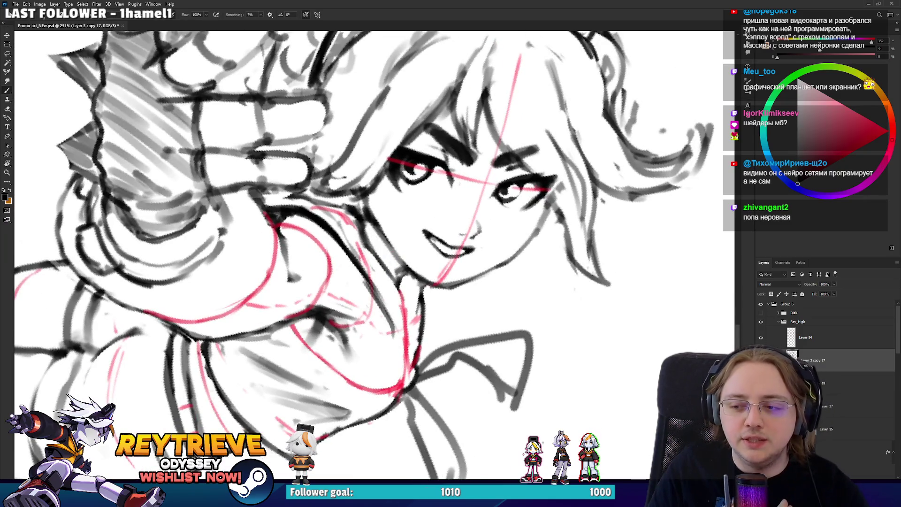
mouse_move(503, 238)
mouse_down()
mouse_move(347, 286)
mouse_move(363, 306)
mouse_move(406, 218)
mouse_move(359, 326)
mouse_up()
key(e)
key(r)
key(b)
drag(411, 223, 373, 320)
drag(418, 202, 398, 260)
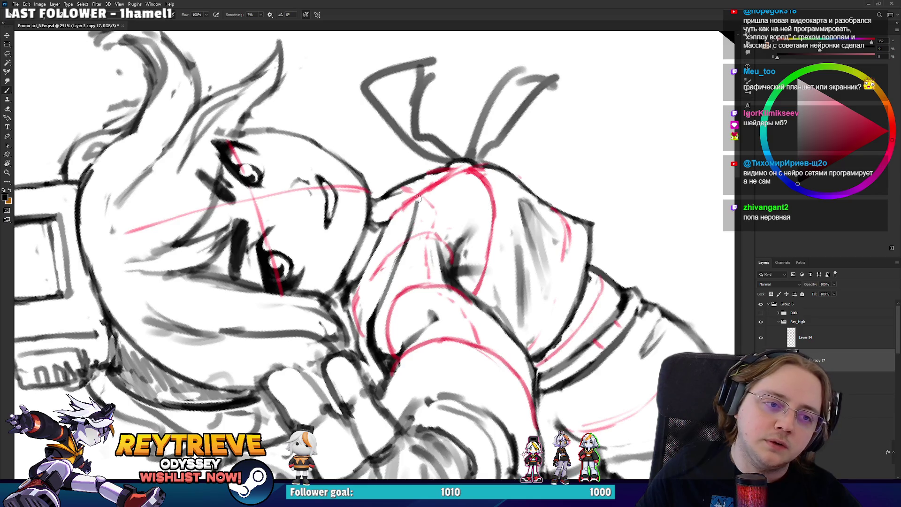
drag(423, 201, 401, 251)
key(r)
key(Escape)
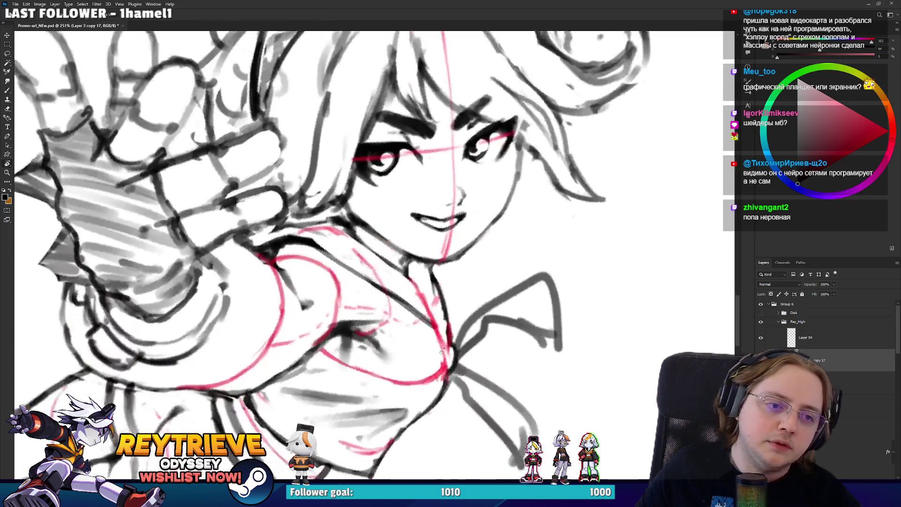
drag(429, 305, 436, 319)
- Draw dark strokes along the chest, strengthen the arm line, and add lower torso strokes
mouse_move(428, 263)
mouse_down()
mouse_move(436, 329)
mouse_move(407, 164)
mouse_up()
key(r)
drag(399, 253, 379, 330)
key(r)
drag(409, 205, 432, 264)
drag(361, 324, 379, 279)
mouse_move(397, 249)
mouse_down()
mouse_move(359, 337)
mouse_move(371, 371)
mouse_up()
mouse_move(354, 340)
mouse_down()
mouse_move(390, 402)
mouse_move(446, 305)
mouse_move(496, 268)
mouse_move(488, 211)
mouse_up()
key(r)
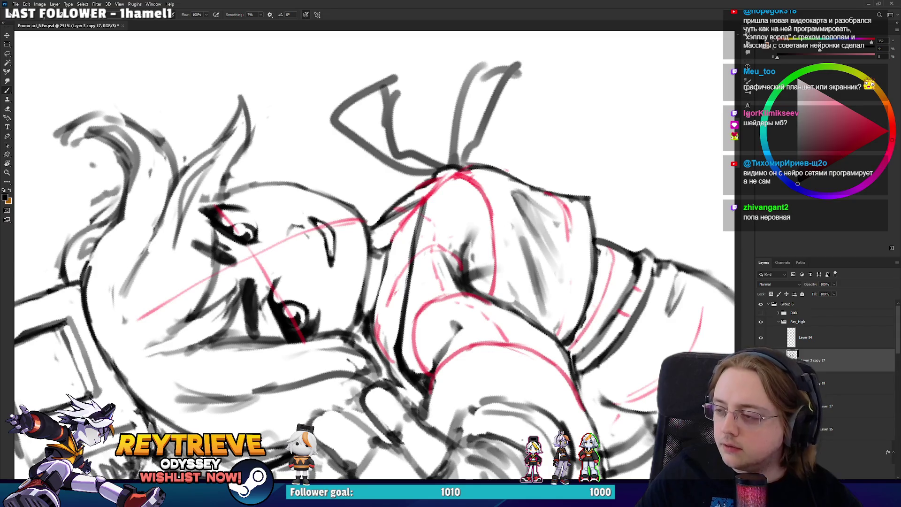
mouse_move(464, 280)
mouse_down()
mouse_move(460, 235)
mouse_move(372, 371)
mouse_move(387, 247)
mouse_up()
- Redraw the figure's left contour line up to the shoulder, undoing the failed attempts
drag(379, 293, 391, 236)
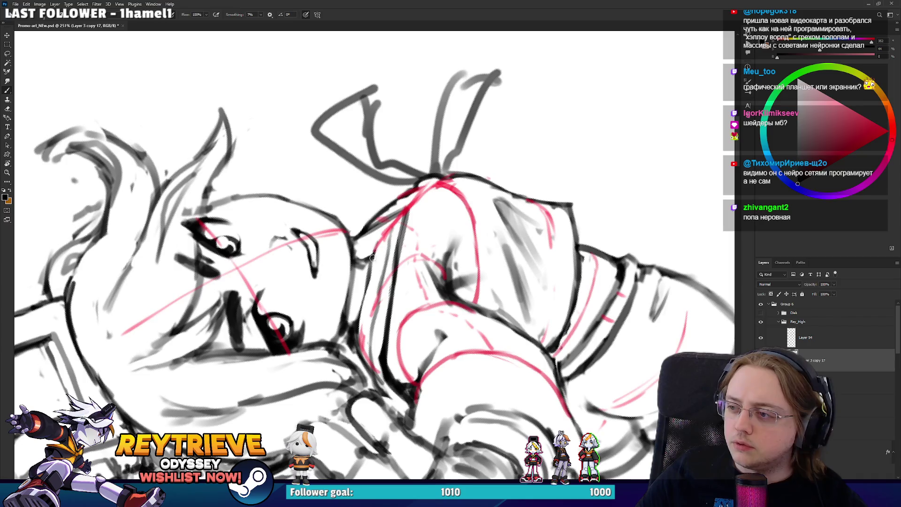
key(e)
key(b)
drag(362, 346, 378, 253)
key(ctrl+z)
drag(362, 343, 377, 253)
drag(364, 304, 384, 241)
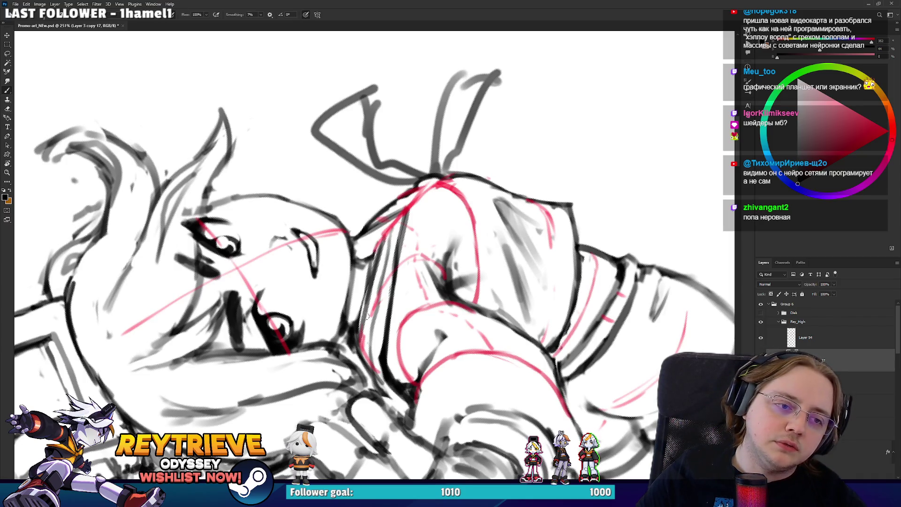
key(ctrl+z)
key(ctrl+z)
drag(359, 340, 393, 229)
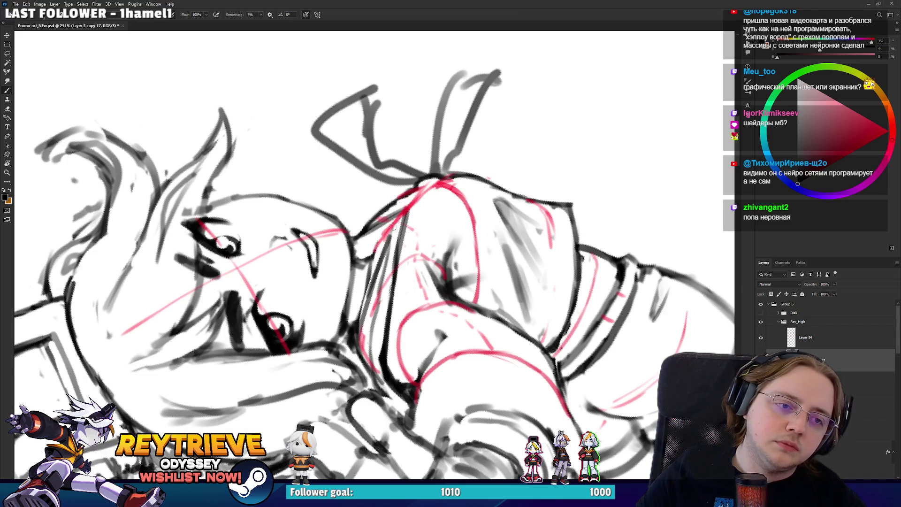
- Add a last dark contour stroke, then fade Layer 54's red guides to about 27% opacity
drag(423, 201, 374, 259)
key(e)
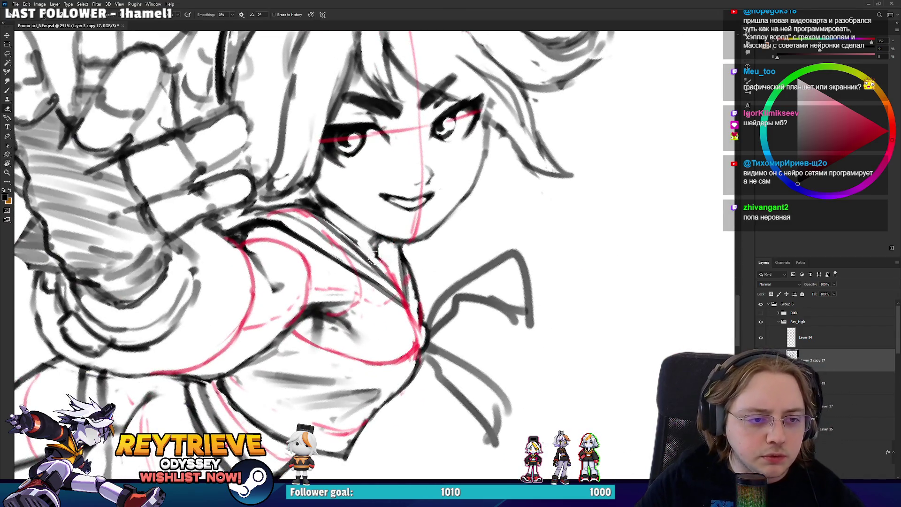
key(b)
drag(377, 248, 395, 282)
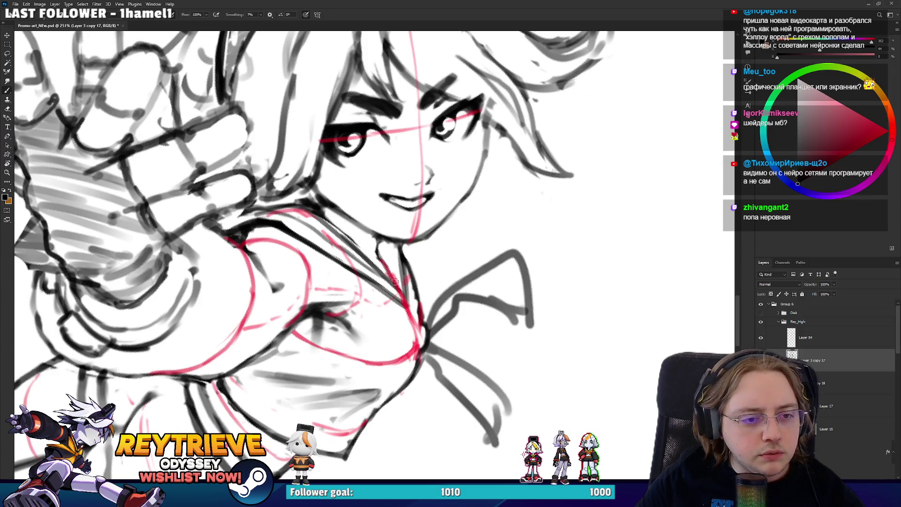
click(844, 338)
click(835, 284)
- Fade the red construction lines to 27% and draw the neck line on Layer 3 copy 17
drag(837, 293, 811, 293)
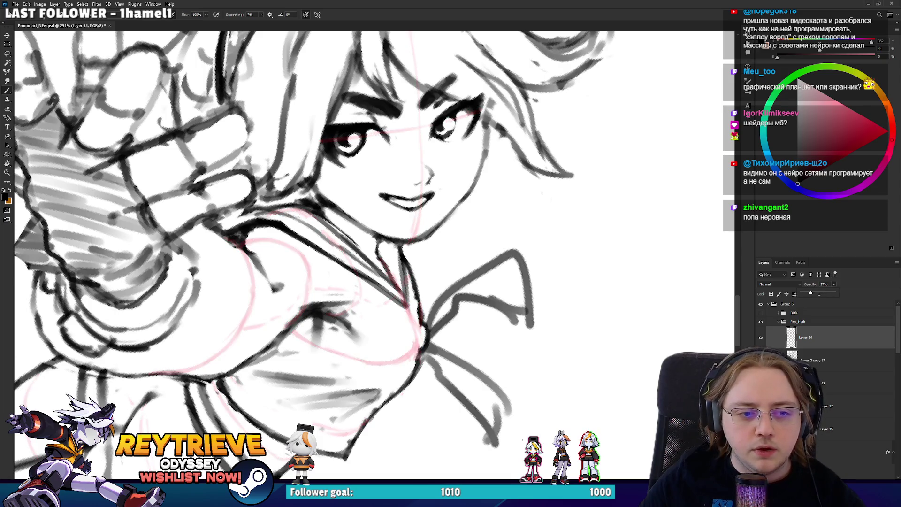
click(826, 361)
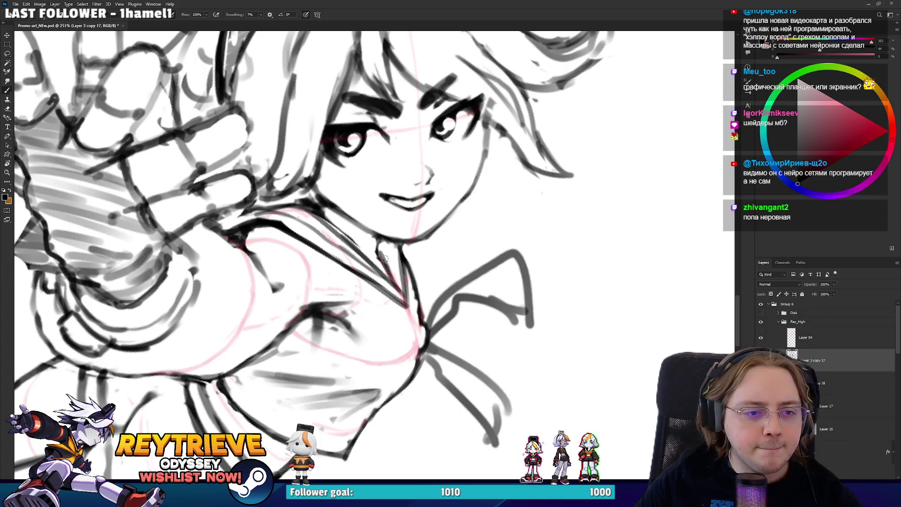
drag(384, 257, 394, 242)
key(e)
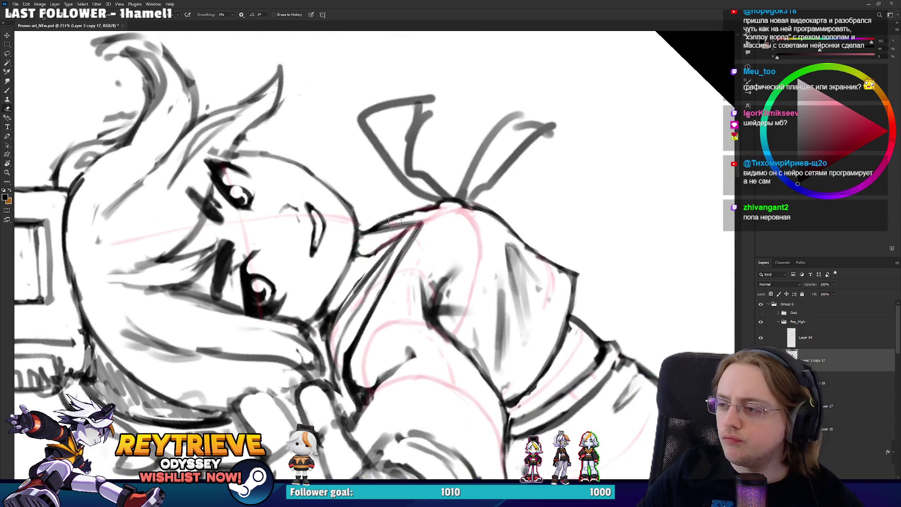
key(b)
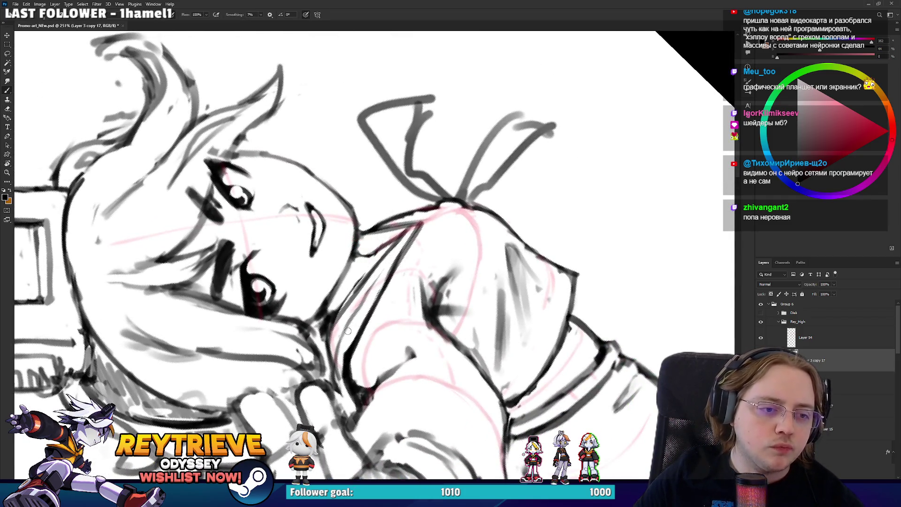
mouse_move(363, 301)
mouse_down()
mouse_move(409, 231)
mouse_move(395, 271)
mouse_move(369, 209)
mouse_up()
- Rotate the view from a strong tilt back toward upright and zoom in
key(r)
key(e)
key(r)
mouse_move(354, 165)
mouse_down()
mouse_move(399, 211)
mouse_move(404, 165)
mouse_move(423, 252)
mouse_up()
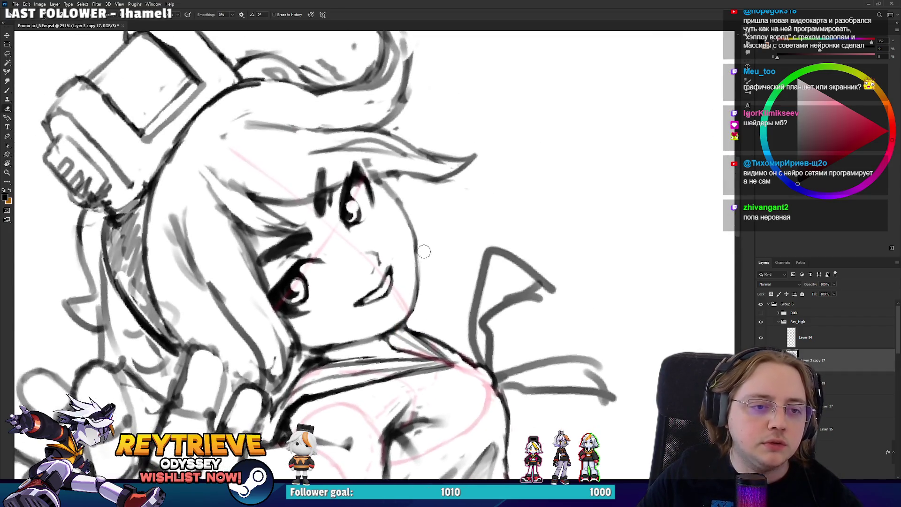
key(b)
key(e)
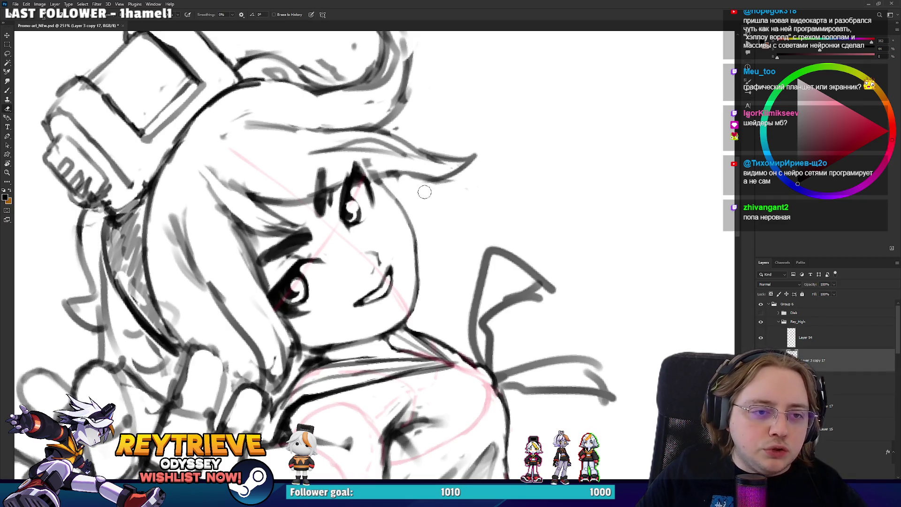
key(r)
drag(422, 191, 383, 174)
key(r)
mouse_move(422, 119)
mouse_down()
mouse_move(472, 299)
mouse_move(478, 255)
mouse_move(501, 275)
mouse_up()
scroll(504, 278, up, 2)
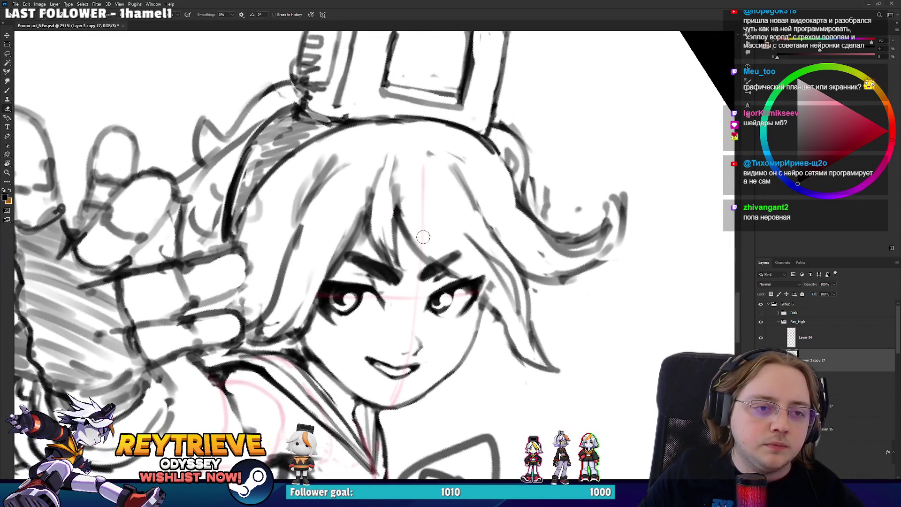
- Erase and lighten the faint strokes along the hair
mouse_move(395, 206)
mouse_down()
mouse_move(396, 154)
mouse_move(343, 173)
mouse_up()
key(r)
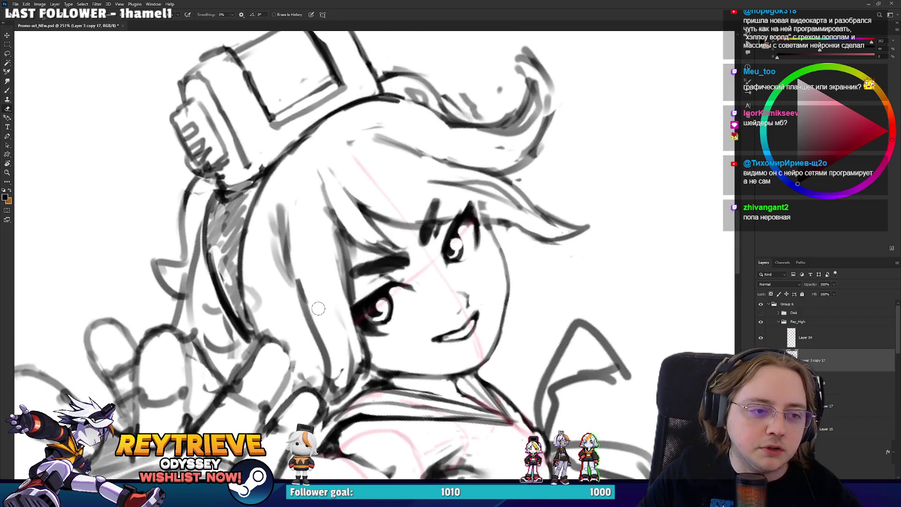
drag(284, 275, 270, 207)
mouse_move(321, 322)
mouse_down()
mouse_move(329, 291)
mouse_move(313, 319)
mouse_up()
mouse_move(305, 182)
mouse_down()
mouse_move(300, 295)
mouse_move(308, 259)
mouse_move(302, 196)
mouse_move(308, 249)
mouse_up()
- Turn the face nearly upright and ink strokes from the lower chest to the collar
key(r)
mouse_move(351, 306)
mouse_down()
mouse_move(370, 319)
mouse_move(404, 315)
mouse_move(431, 277)
mouse_up()
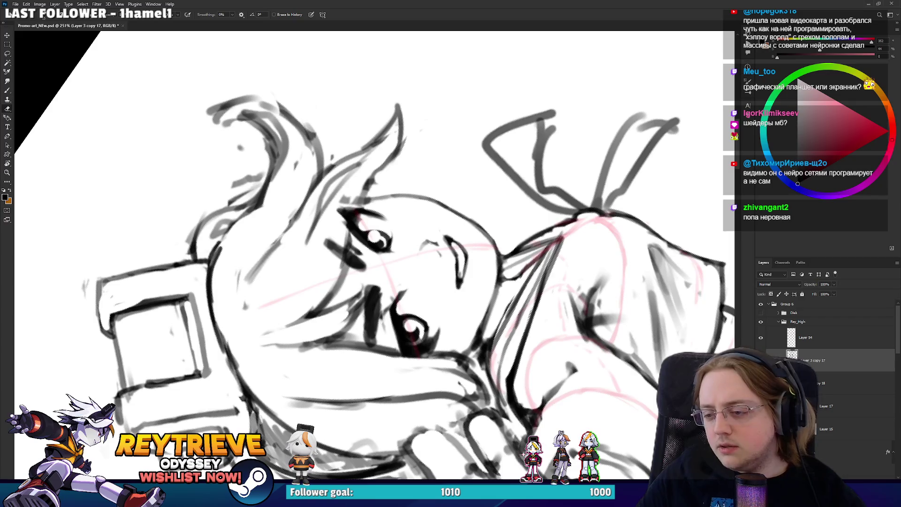
drag(476, 220, 422, 164)
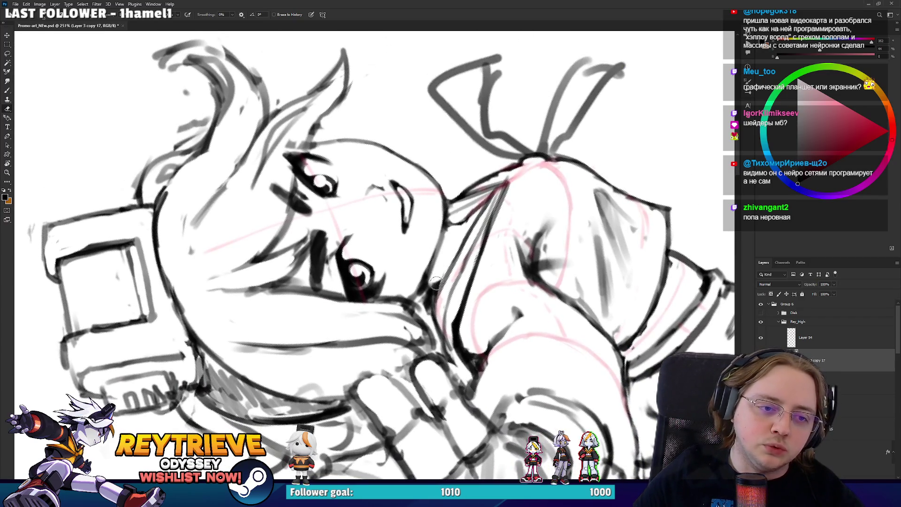
drag(453, 252, 394, 324)
drag(467, 304, 473, 260)
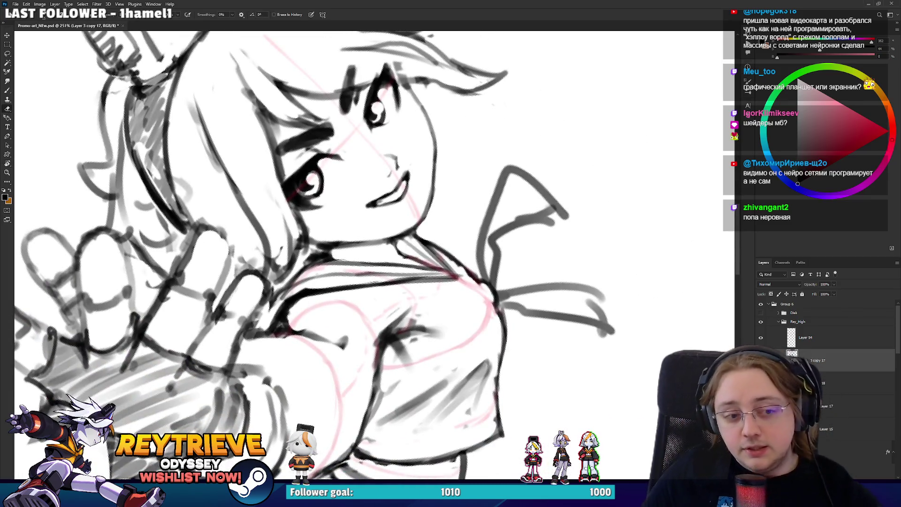
mouse_move(427, 333)
mouse_down()
mouse_move(437, 281)
mouse_move(469, 221)
mouse_up()
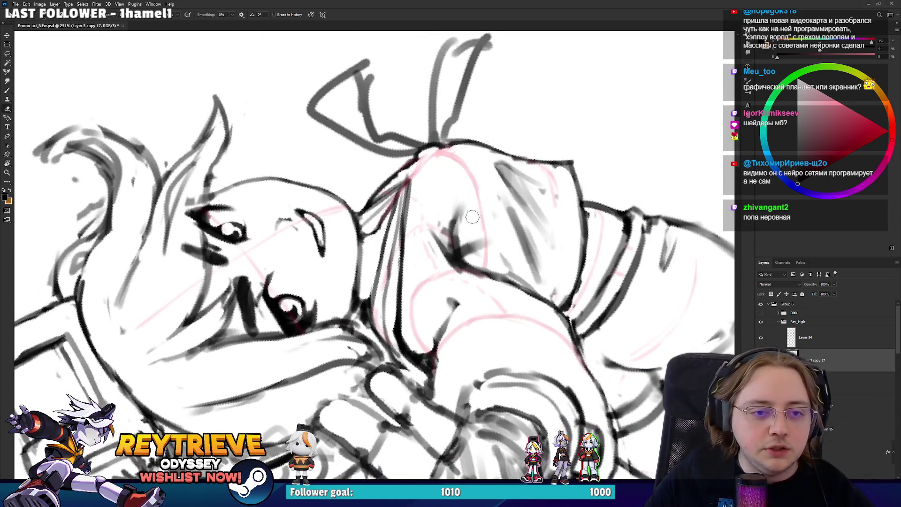
mouse_move(485, 174)
mouse_down()
mouse_move(504, 216)
mouse_move(486, 303)
mouse_move(440, 286)
mouse_up()
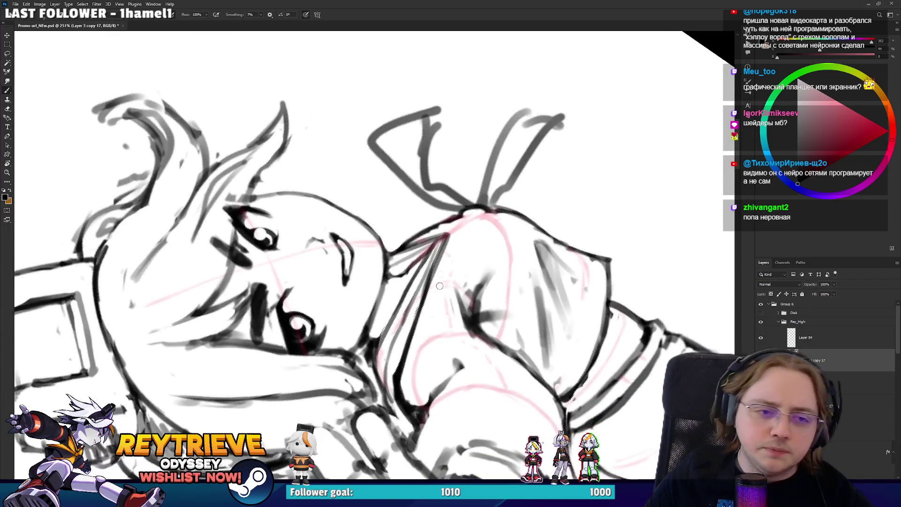
mouse_move(421, 318)
mouse_down()
mouse_move(458, 277)
mouse_move(461, 237)
mouse_up()
mouse_move(406, 238)
mouse_down()
mouse_move(425, 224)
mouse_move(455, 224)
mouse_up()
- Add a faint stroke up the chest, then turn the view upright and zoom out
key(e)
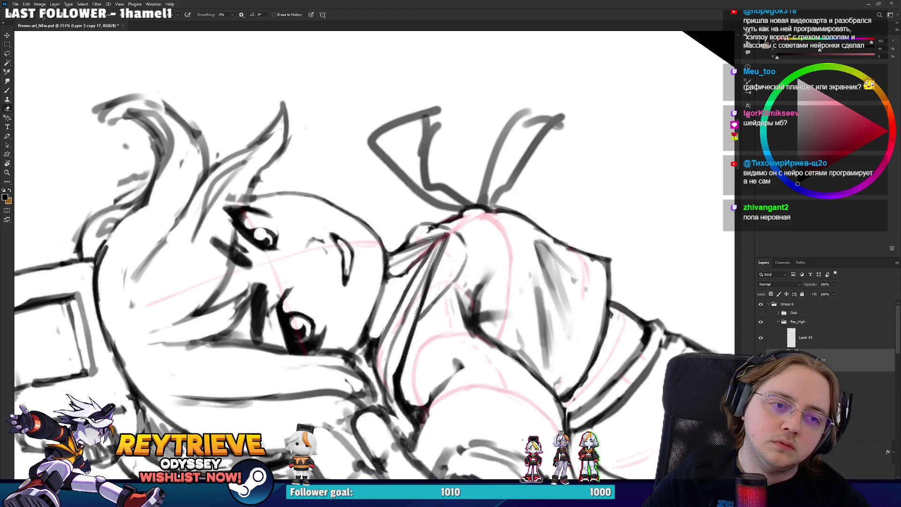
mouse_move(446, 263)
mouse_down()
mouse_move(464, 282)
mouse_move(450, 291)
mouse_move(441, 282)
mouse_up()
key(b)
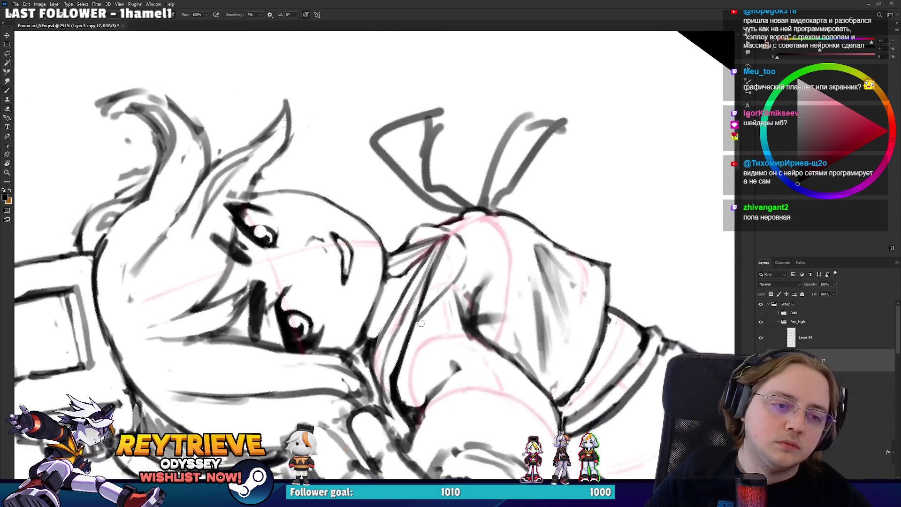
mouse_move(413, 329)
mouse_down()
mouse_move(458, 277)
mouse_move(458, 359)
mouse_move(497, 203)
mouse_up()
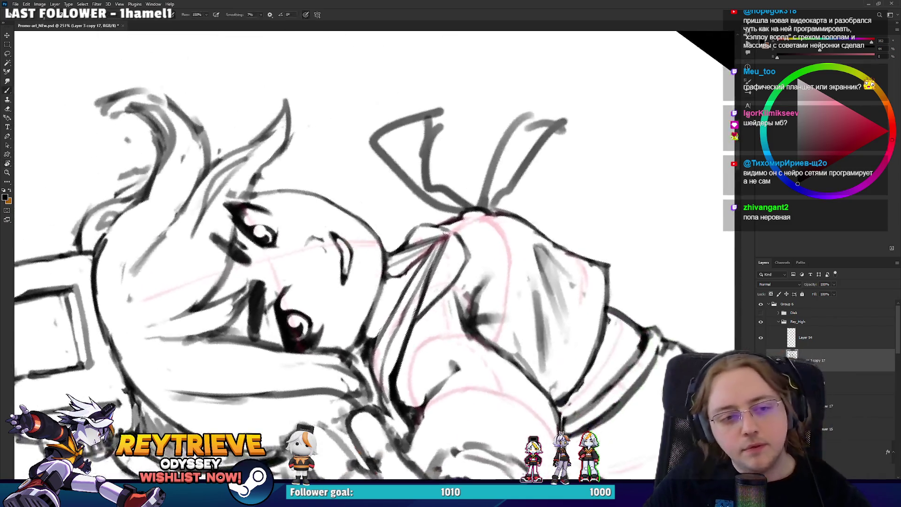
mouse_move(458, 225)
mouse_down()
mouse_move(465, 244)
mouse_move(497, 206)
mouse_up()
scroll(497, 207, down, 5)
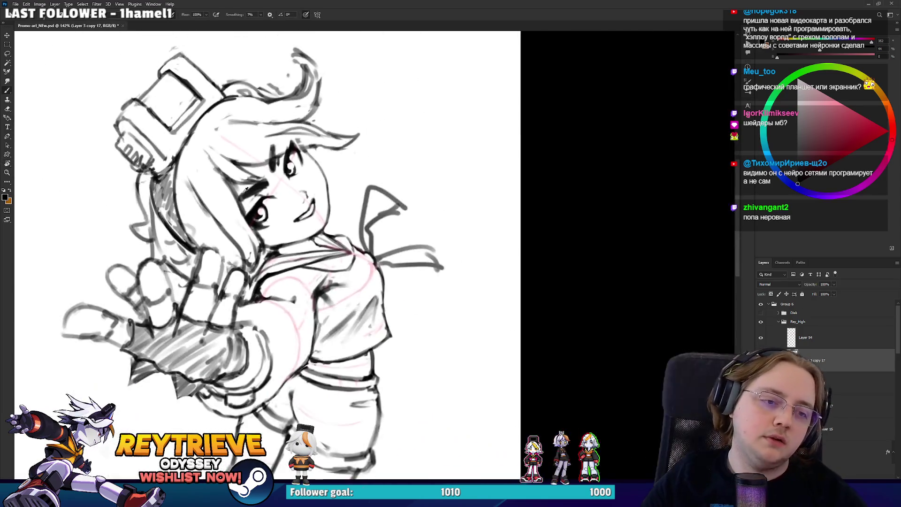
- Zoom in, fit the whole image with Ctrl+0, zoom back in and rotate the view counter-clockwise
scroll(246, 189, up, 3)
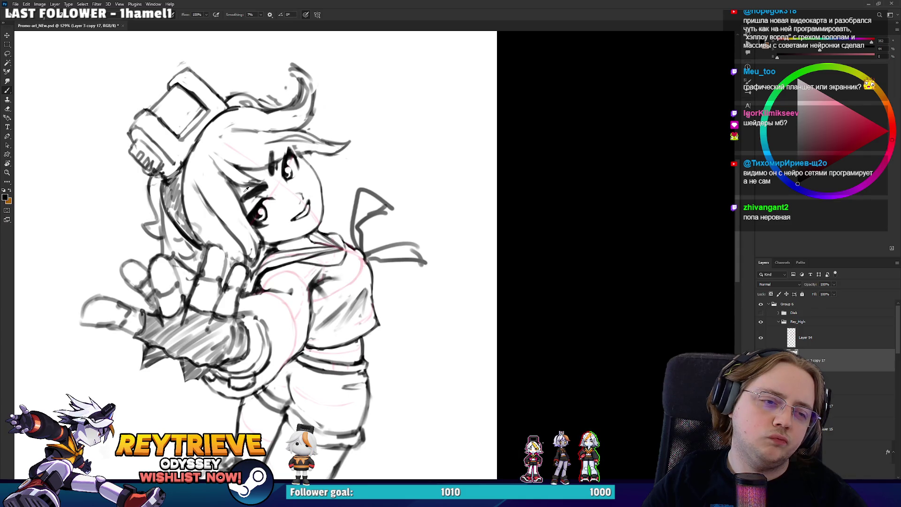
scroll(246, 188, up, 2)
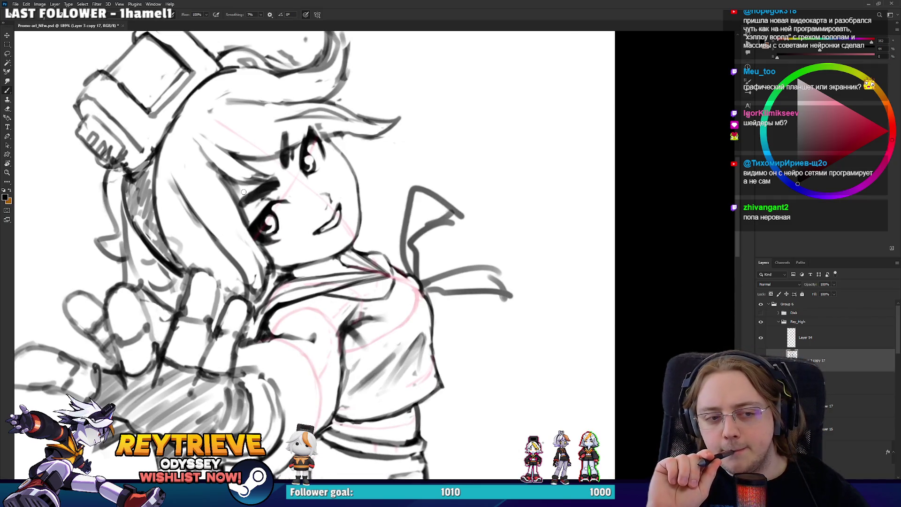
scroll(131, 281, up, 2)
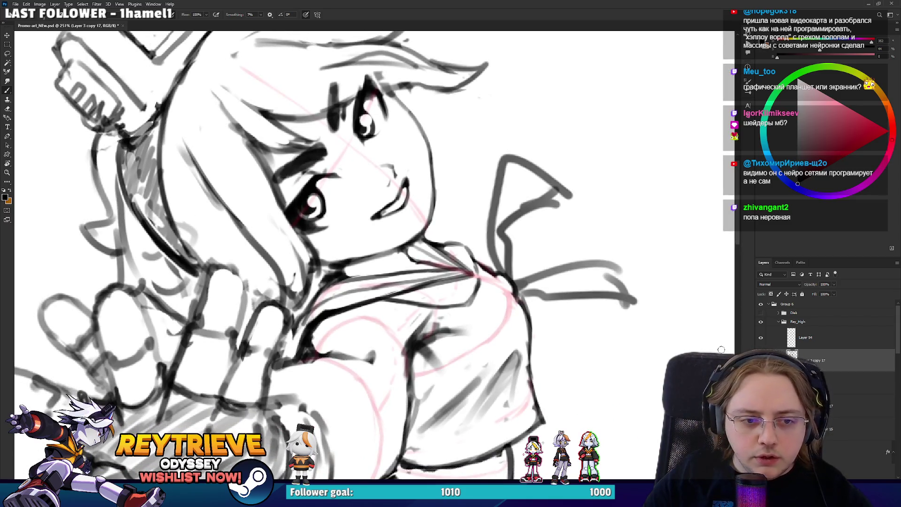
key(e)
key(ctrl+0)
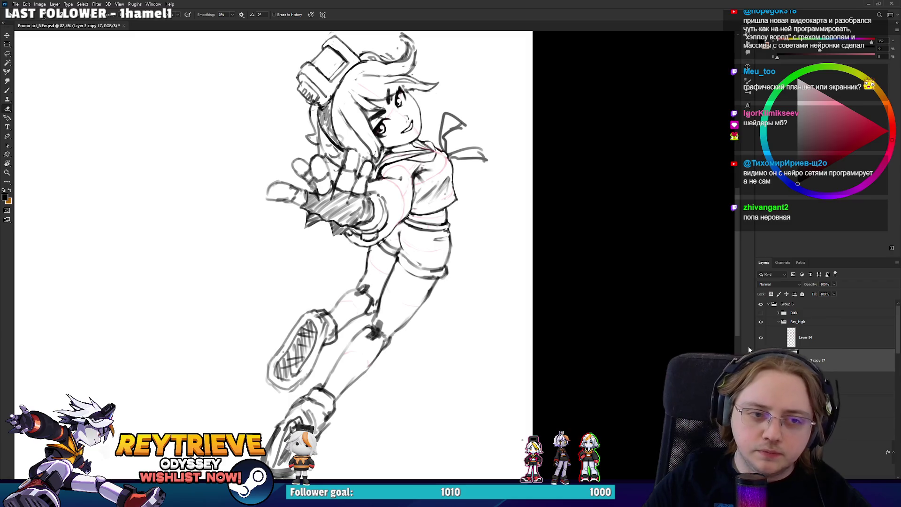
scroll(399, 117, up, 2)
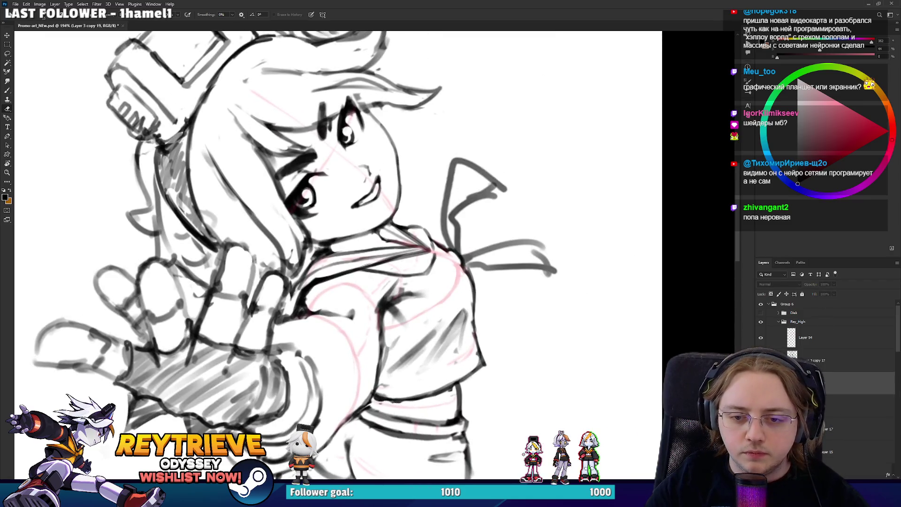
key(space)
mouse_move(404, 266)
mouse_down()
mouse_move(363, 269)
mouse_move(378, 211)
mouse_move(366, 207)
mouse_move(385, 202)
mouse_move(370, 198)
mouse_move(352, 232)
mouse_up()
- Drop Layer 54's opacity to 27%, then restore it to 100%
key(b)
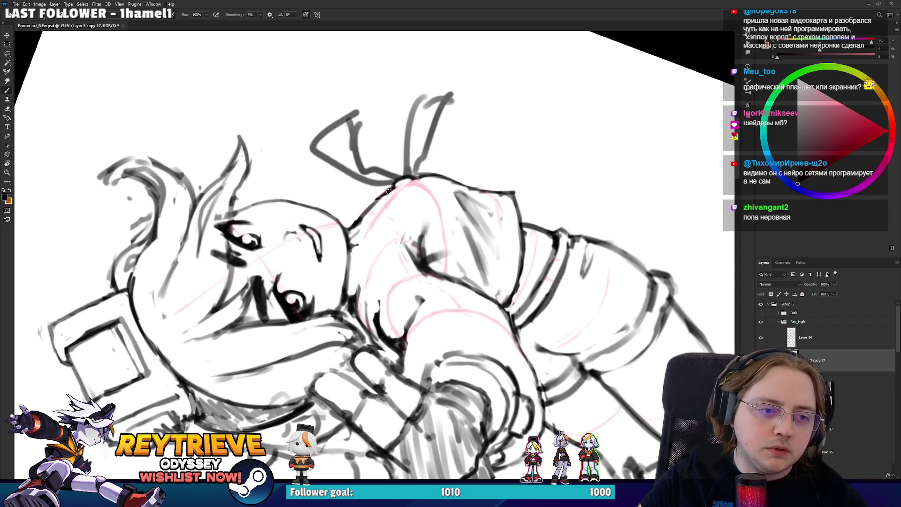
click(806, 337)
drag(835, 284, 854, 292)
alt+click(275, 275)
scroll(275, 274, up, 1)
- Rotate the face upright and draw a short dark line near the neck
key(r)
mouse_move(274, 275)
mouse_down()
mouse_move(425, 342)
mouse_move(470, 328)
mouse_move(507, 301)
mouse_move(525, 270)
mouse_move(500, 196)
mouse_up()
key(b)
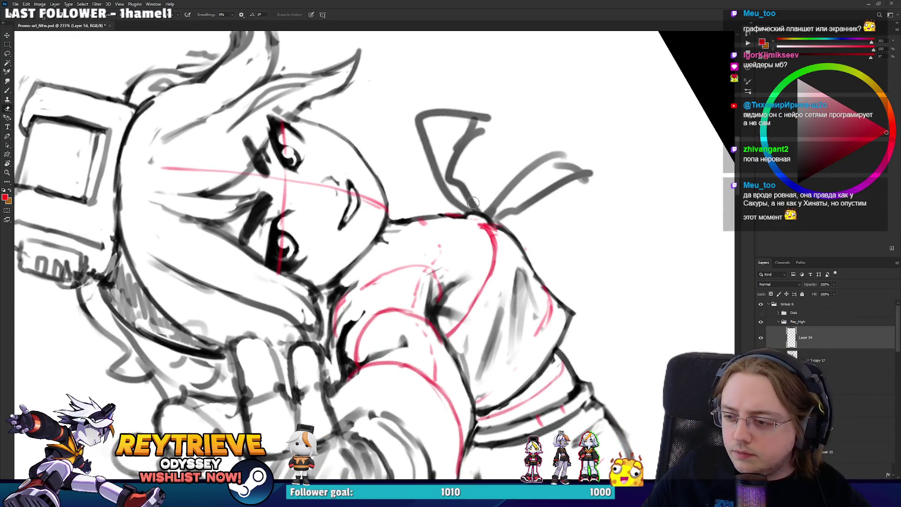
mouse_move(498, 253)
mouse_down()
mouse_move(491, 225)
mouse_move(506, 246)
mouse_move(525, 233)
mouse_move(516, 263)
mouse_move(498, 259)
mouse_up()
key(r)
key(b)
key(e)
key(r)
key(r)
mouse_move(488, 291)
mouse_down()
mouse_move(498, 282)
mouse_move(489, 239)
mouse_move(392, 291)
mouse_move(423, 263)
mouse_move(399, 226)
mouse_up()
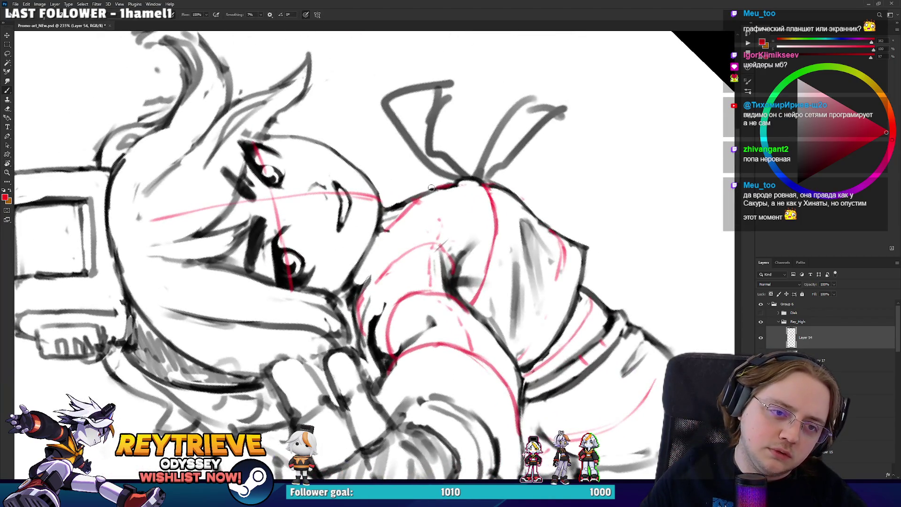
drag(431, 188, 450, 294)
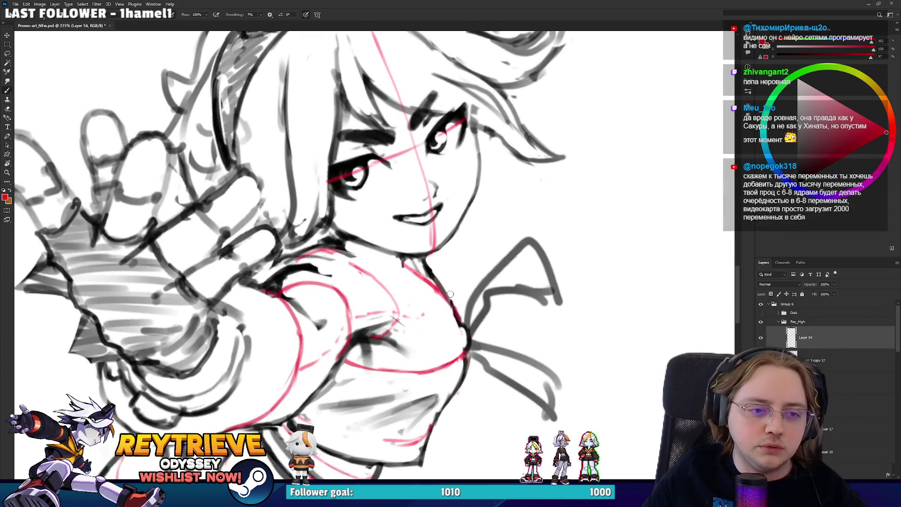
drag(407, 266, 428, 281)
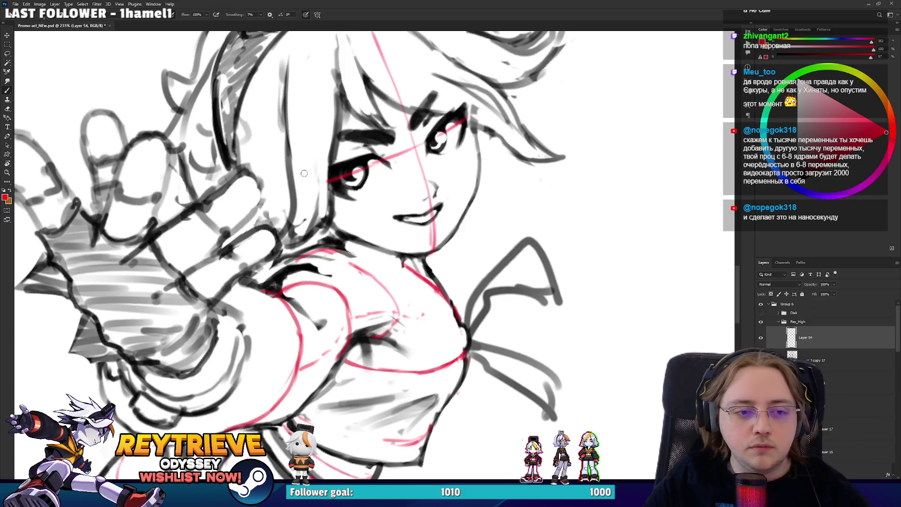
scroll(534, 371, down, 4)
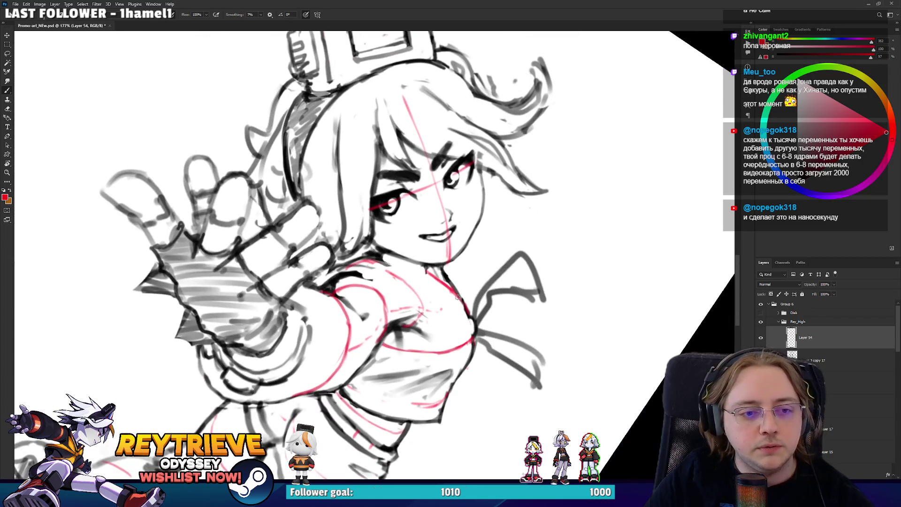
key(r)
mouse_move(458, 297)
mouse_down()
mouse_move(533, 231)
mouse_move(509, 300)
mouse_move(407, 345)
mouse_up()
key(b)
key(r)
key(b)
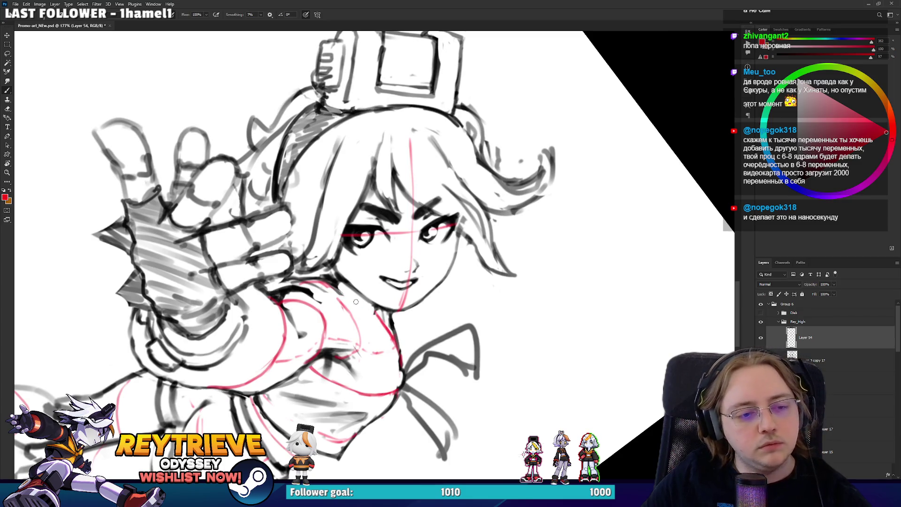
key(r)
mouse_move(357, 303)
mouse_down()
mouse_move(498, 262)
mouse_move(536, 197)
mouse_up()
key(r)
drag(613, 242, 558, 264)
key(b)
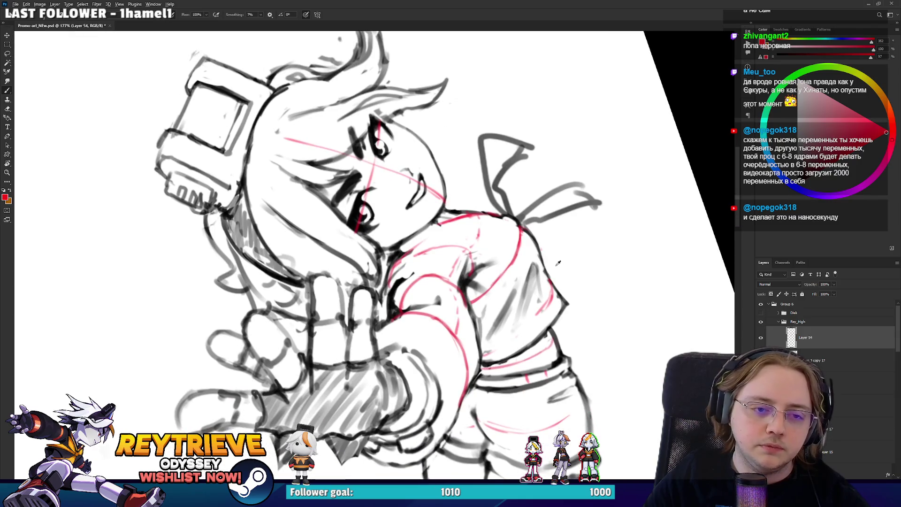
scroll(558, 263, down, 5)
scroll(534, 263, up, 3)
key(r)
mouse_move(534, 263)
mouse_down()
mouse_move(557, 295)
mouse_move(535, 313)
mouse_up()
scroll(536, 313, down, 3)
scroll(538, 315, up, 3)
scroll(529, 251, down, 1)
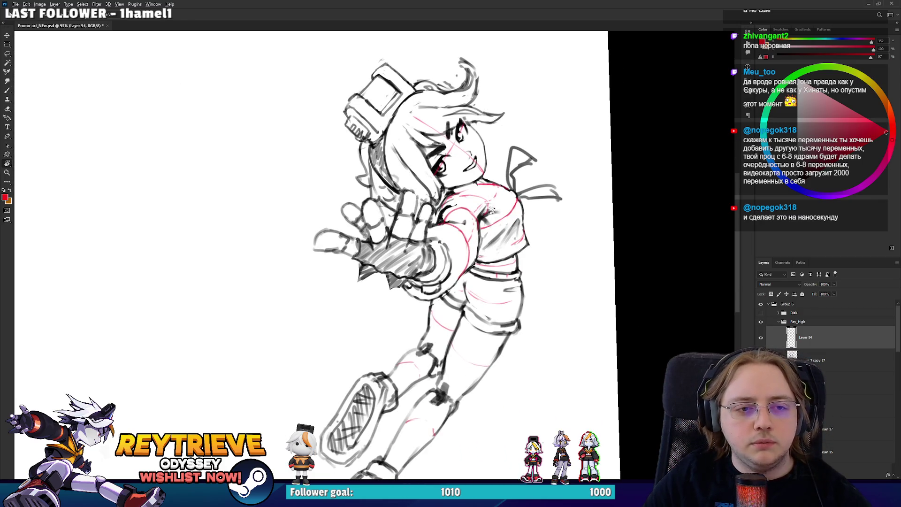
scroll(492, 211, up, 3)
scroll(513, 238, down, 3)
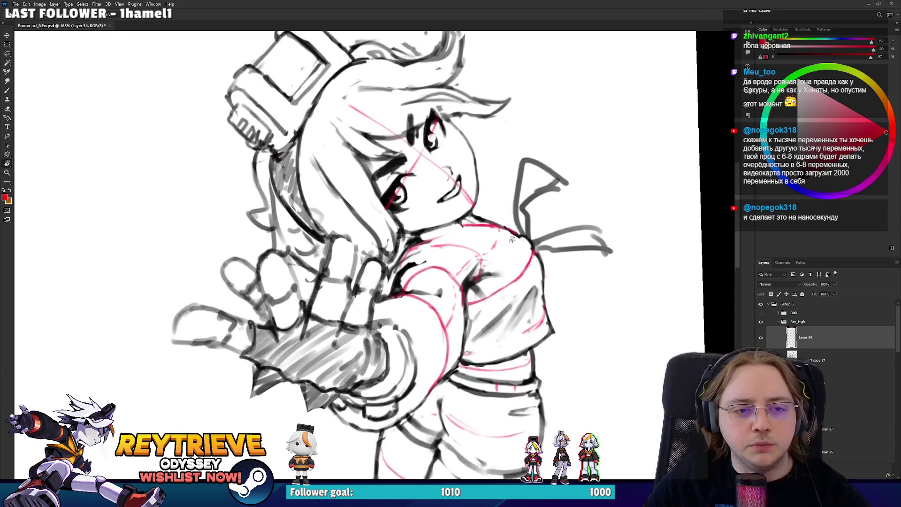
- On Layer 3 copy 17, ink dark black strokes along the neck and shoulder
scroll(510, 234, up, 3)
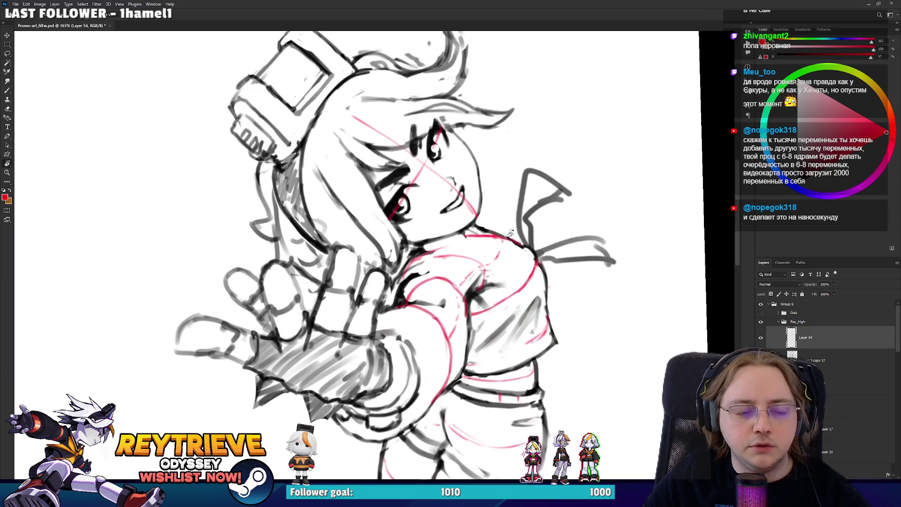
click(807, 356)
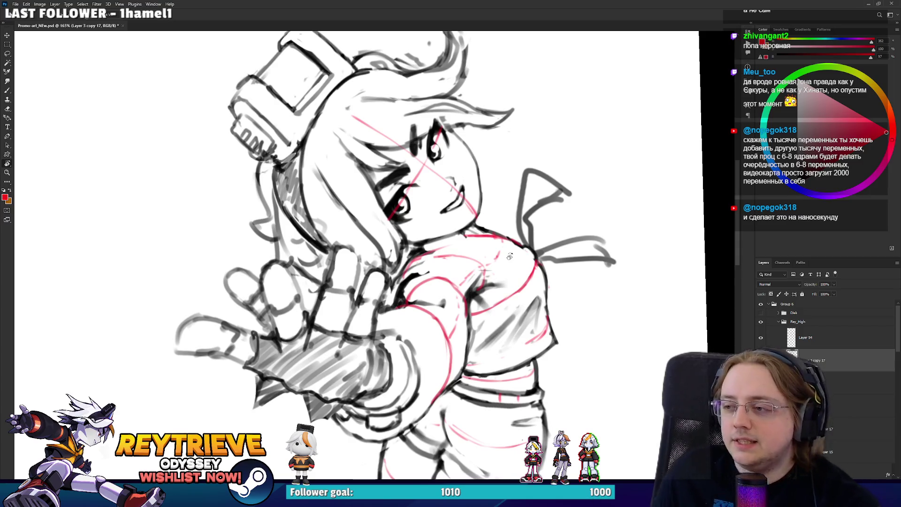
key(b)
key(r)
mouse_move(474, 220)
mouse_down()
mouse_move(434, 232)
mouse_move(448, 209)
mouse_up()
drag(418, 235, 454, 203)
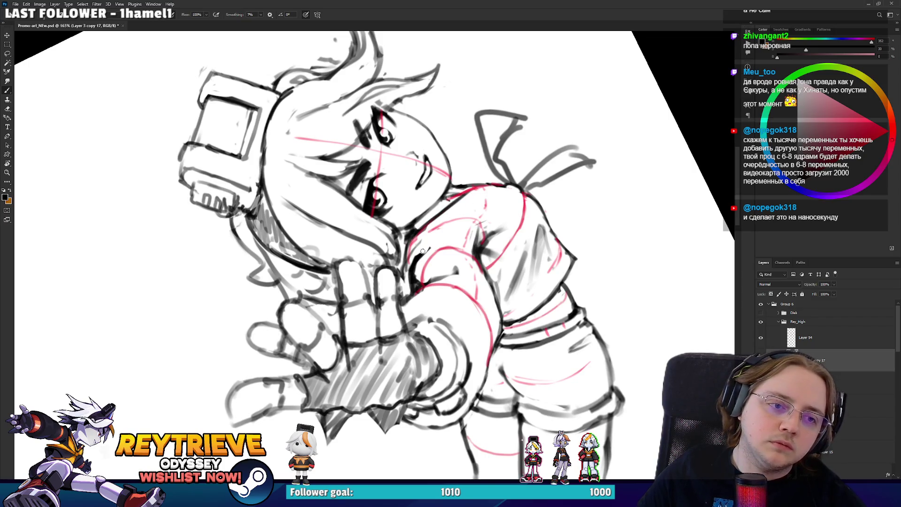
drag(412, 271, 460, 207)
drag(437, 234, 472, 192)
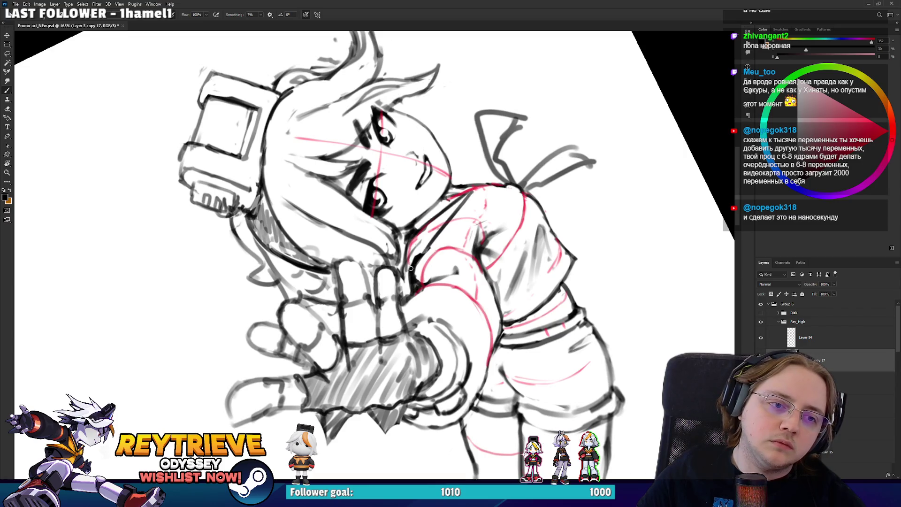
- Level and re-tilt the view, then sketch a dark stroke on the bow shape
key(r)
drag(412, 268, 401, 353)
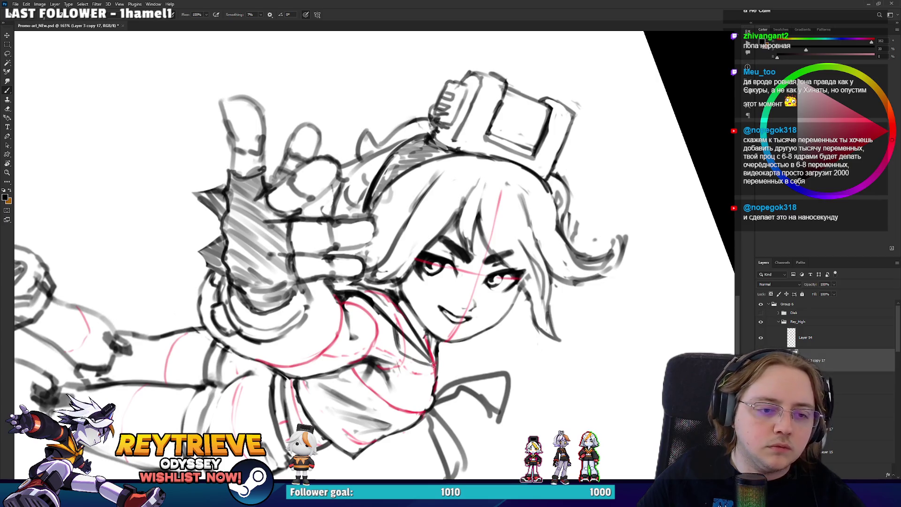
key(r)
drag(425, 365, 399, 328)
key(e)
mouse_move(538, 169)
mouse_down()
mouse_move(500, 188)
mouse_move(537, 195)
mouse_move(458, 123)
mouse_move(506, 188)
mouse_move(496, 147)
mouse_up()
- Lasso the bow sketch, move it up and left, deselect and zoom in
key(l)
key(v)
key(ctrl+d)
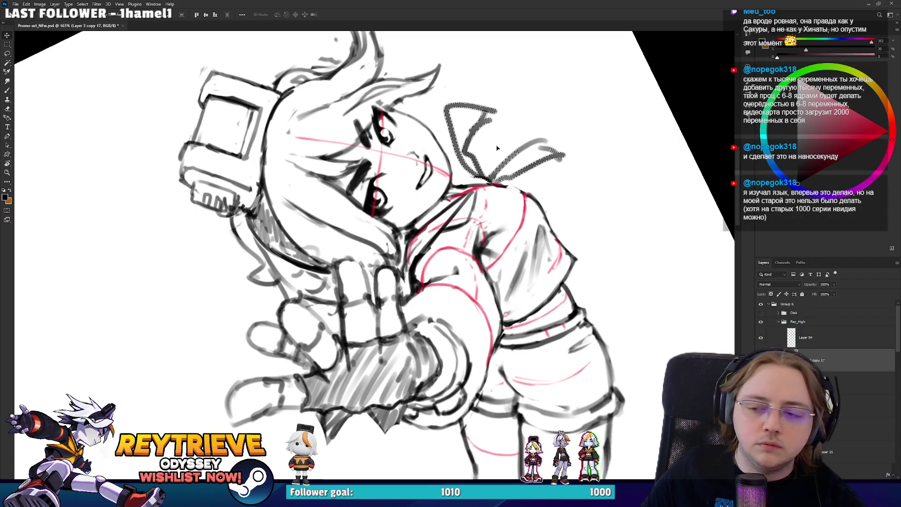
scroll(498, 155, up, 2)
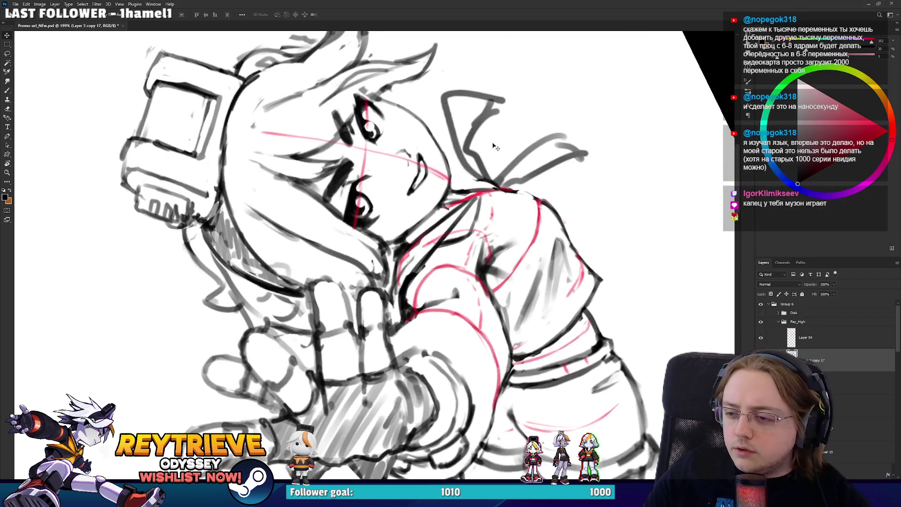
drag(497, 148, 515, 182)
scroll(515, 182, up, 2)
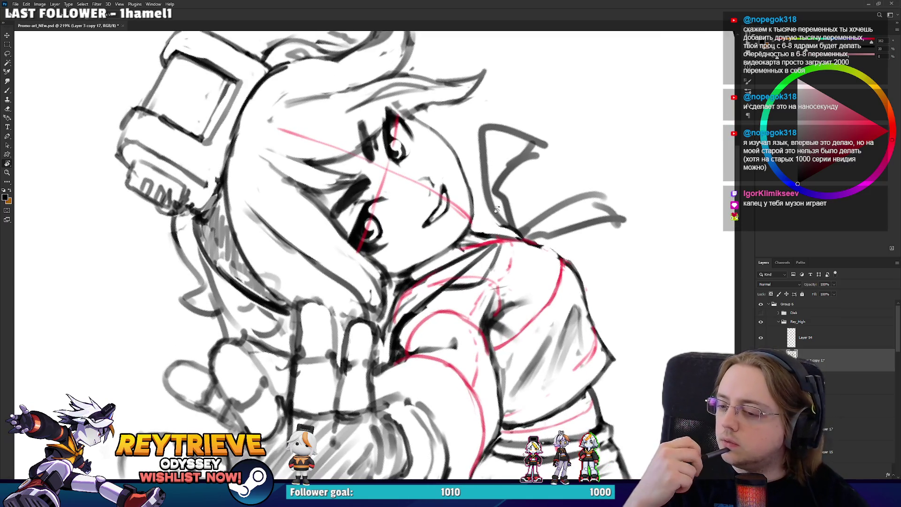
scroll(559, 146, up, 3)
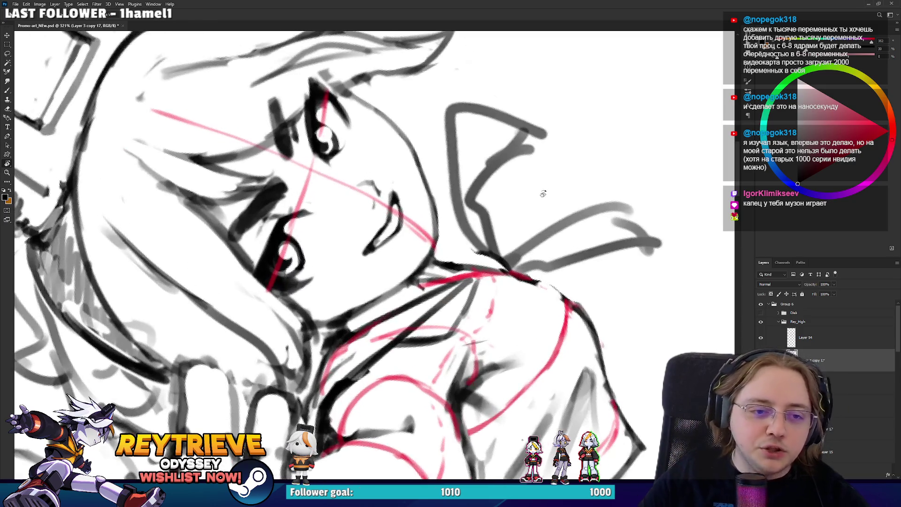
- Set Layer 54's opacity to 58%, then return to Layer 3 copy 17 with the brush
drag(543, 193, 505, 130)
key(alt+bracketright)
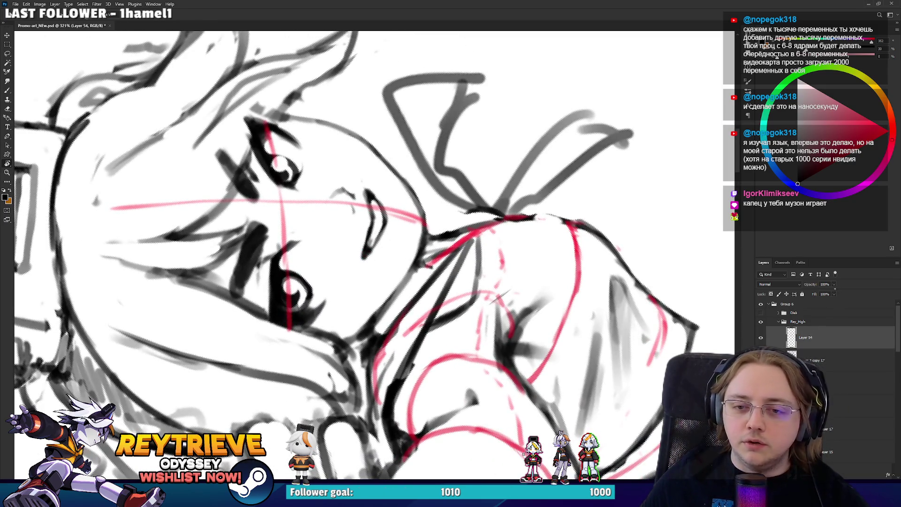
key(5)
key(8)
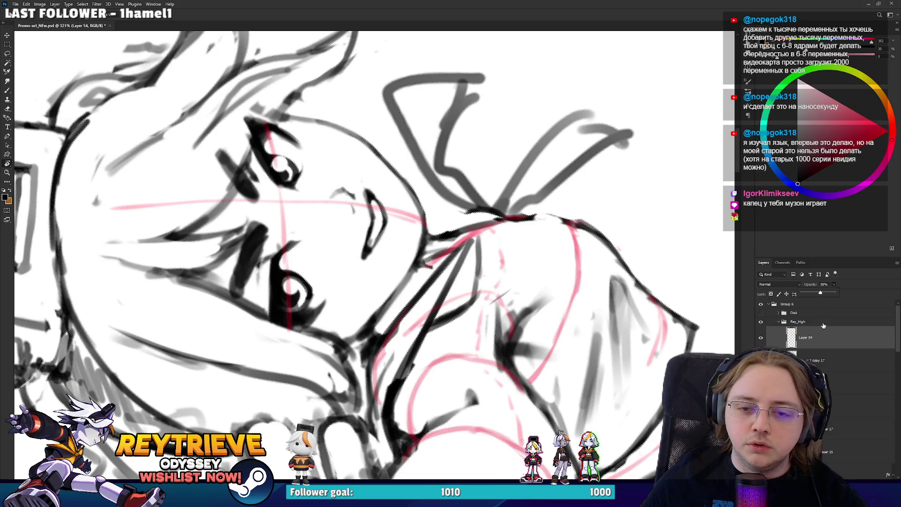
click(821, 359)
key(Escape)
key(b)
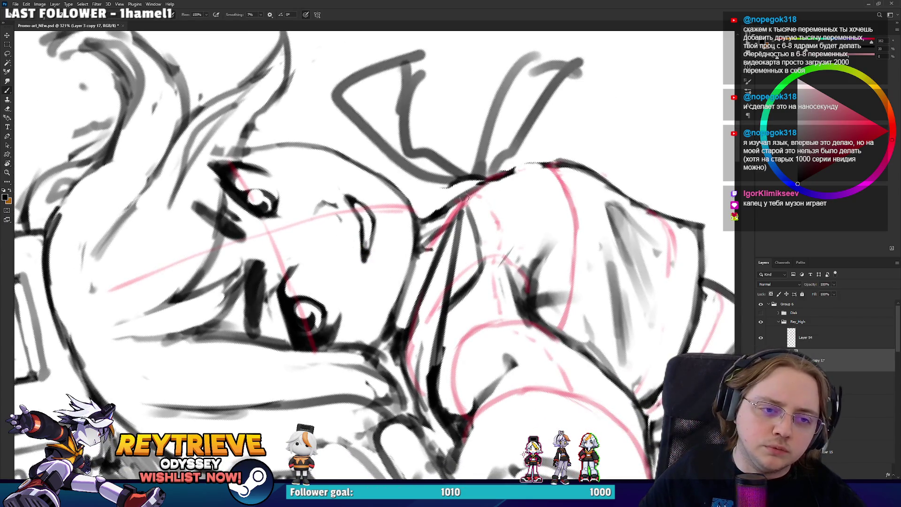
key(r)
mouse_move(465, 202)
mouse_down()
mouse_move(448, 193)
mouse_move(474, 272)
mouse_move(430, 338)
mouse_up()
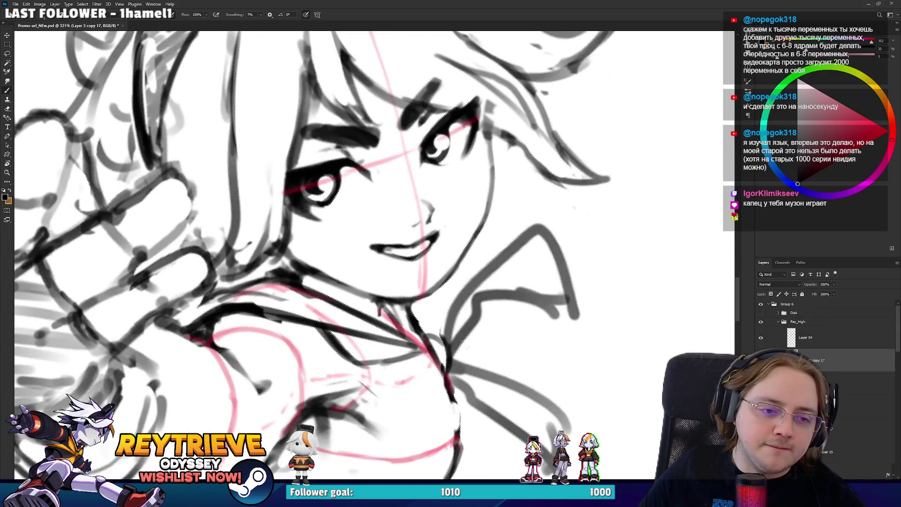
- Check Layer 54's opacity, then erase stray strokes near the face on the lineart layer
click(809, 335)
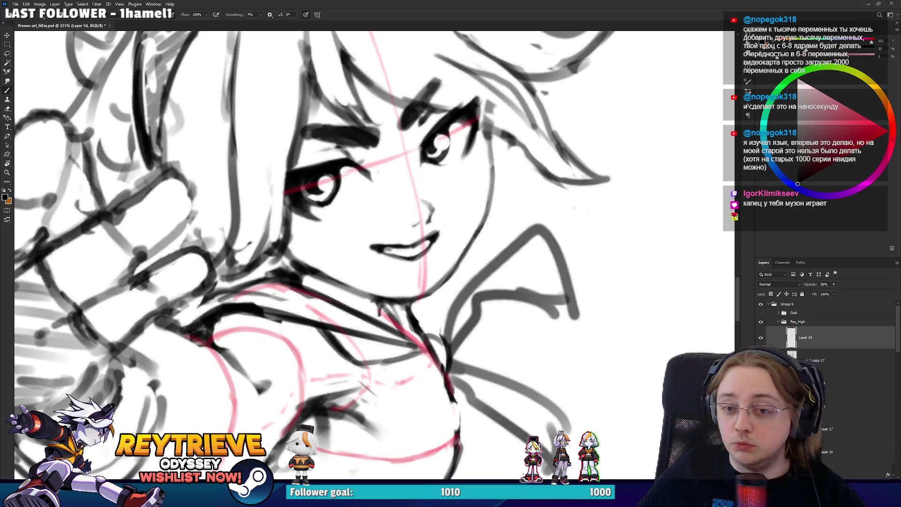
click(817, 360)
mouse_move(554, 198)
mouse_down()
mouse_move(485, 238)
mouse_move(502, 319)
mouse_up()
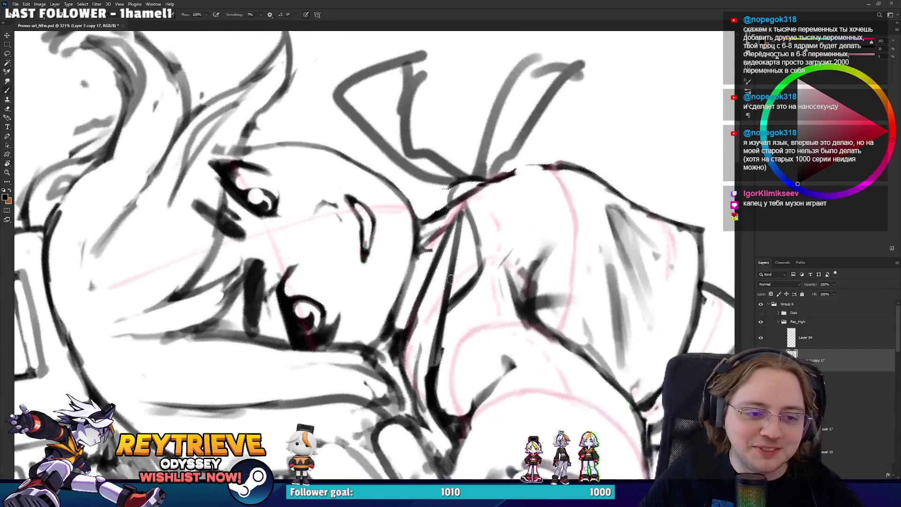
key(e)
mouse_move(456, 279)
mouse_down()
mouse_move(459, 235)
mouse_move(455, 283)
mouse_up()
key(r)
mouse_move(492, 248)
mouse_down()
mouse_move(519, 320)
mouse_move(418, 322)
mouse_up()
key(e)
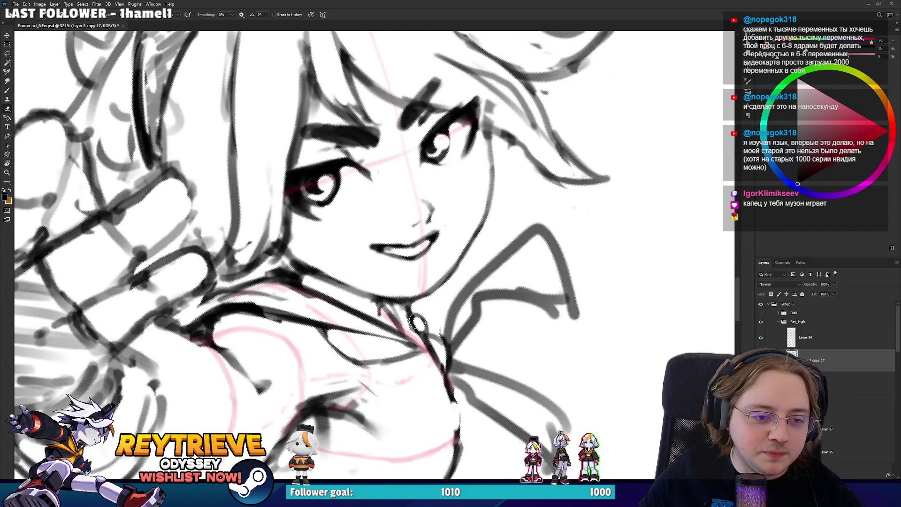
- Draw a short dark stroke, lighten lines near the neck and top, and reframe on the face
key(b)
mouse_move(415, 344)
mouse_down()
mouse_move(418, 324)
mouse_move(478, 269)
mouse_up()
key(r)
key(e)
mouse_move(453, 329)
mouse_down()
mouse_move(484, 371)
mouse_move(423, 235)
mouse_move(451, 140)
mouse_move(516, 98)
mouse_up()
key(b)
key(r)
key(e)
mouse_move(493, 141)
mouse_down()
mouse_move(479, 117)
mouse_move(516, 103)
mouse_move(554, 108)
mouse_move(423, 94)
mouse_up()
key(r)
mouse_move(479, 211)
mouse_down()
mouse_move(409, 262)
mouse_move(426, 283)
mouse_up()
scroll(419, 261, up, 3)
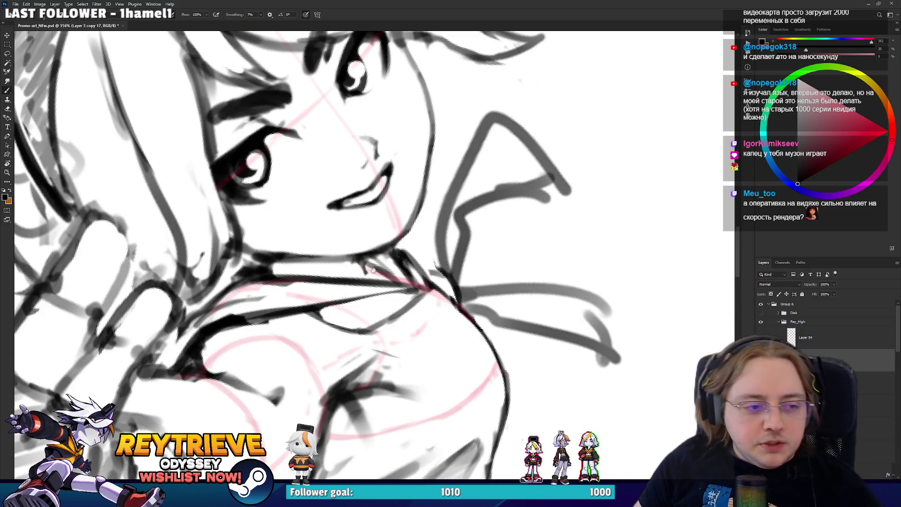
- Pan toward the face and chest, zoom out and tilt the canvas counter-clockwise
drag(329, 234, 436, 165)
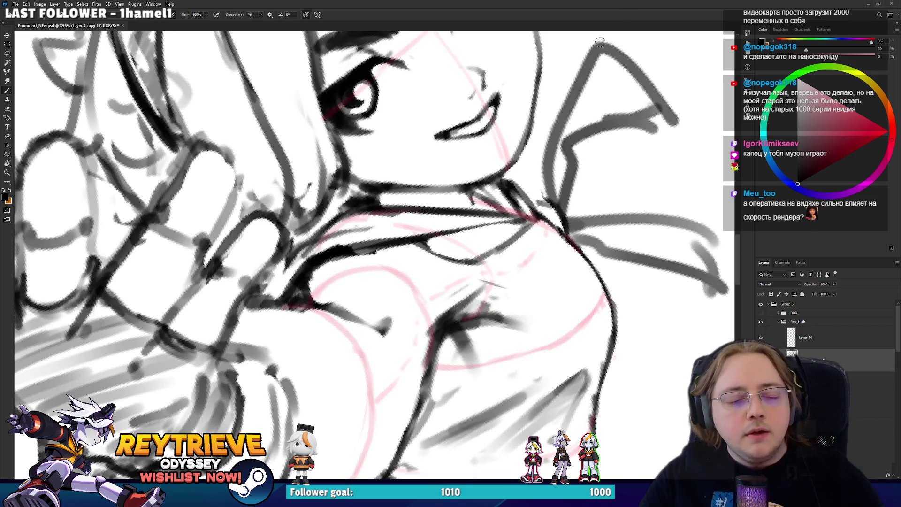
scroll(512, 173, up, 1)
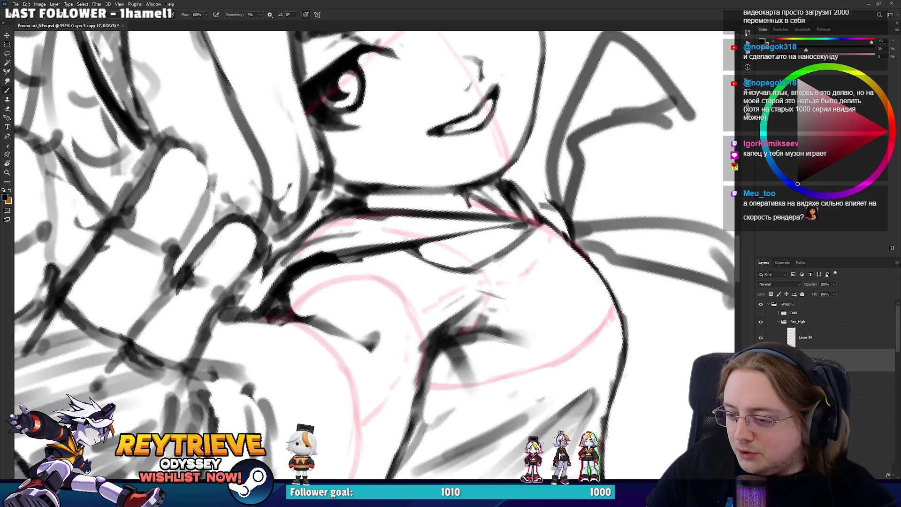
scroll(455, 141, down, 7)
mouse_move(474, 113)
mouse_down()
mouse_move(422, 178)
mouse_move(380, 207)
mouse_move(407, 184)
mouse_move(447, 277)
mouse_up()
key(e)
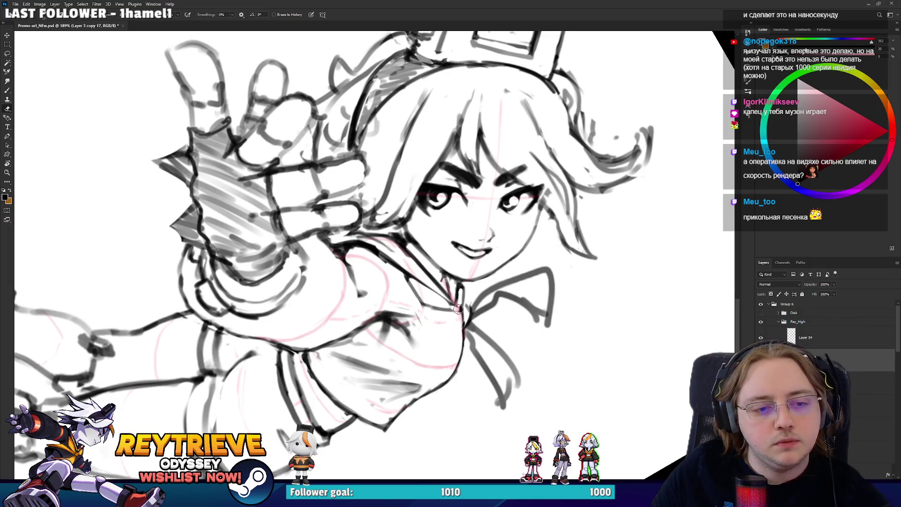
mouse_move(458, 311)
mouse_down()
mouse_move(451, 201)
mouse_move(343, 164)
mouse_move(413, 170)
mouse_move(492, 211)
mouse_up()
key(b)
- Reset the canvas rotation, zoom in on the face and hand, and turn to a new angle
scroll(576, 286, down, 5)
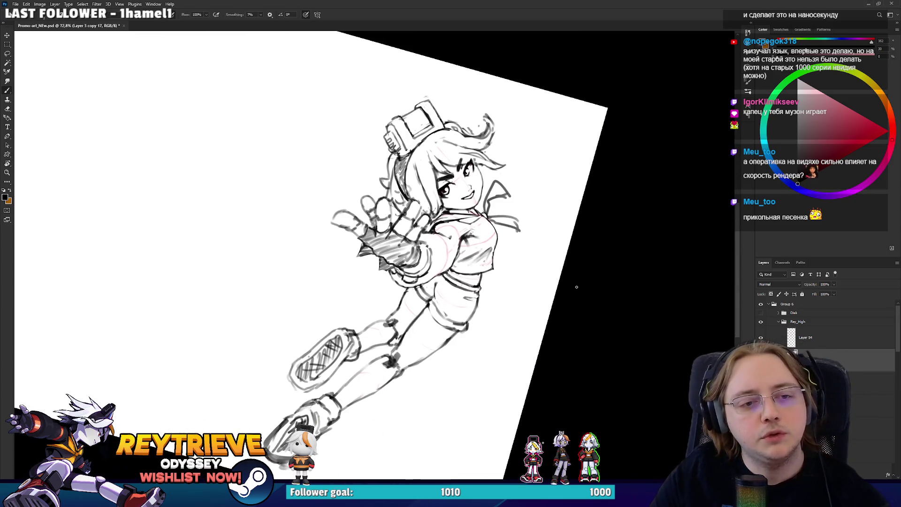
key(Escape)
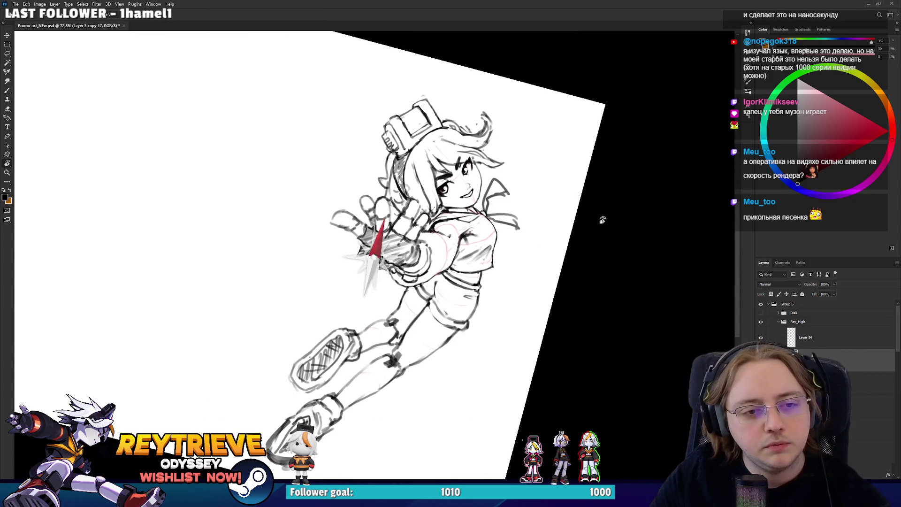
scroll(463, 244, up, 5)
scroll(464, 244, up, 3)
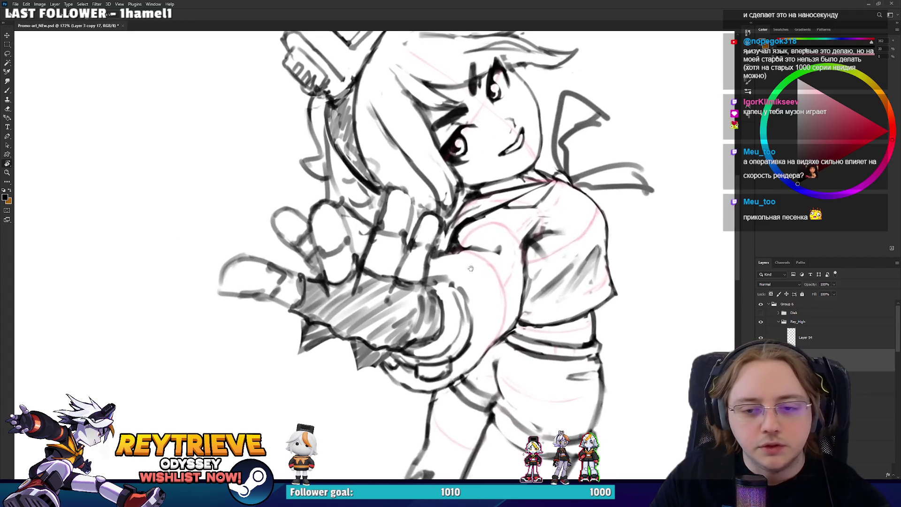
mouse_move(470, 249)
mouse_down()
mouse_move(487, 243)
mouse_move(475, 179)
mouse_up()
key(e)
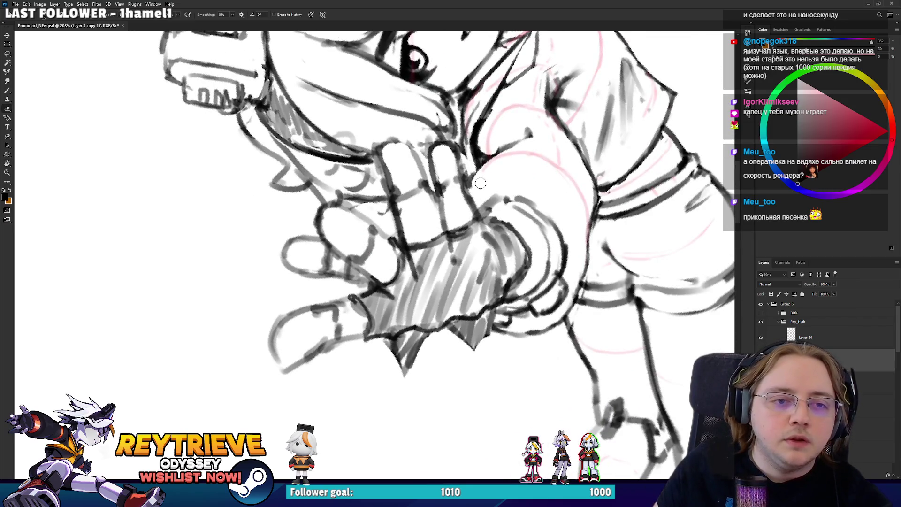
drag(530, 146, 497, 250)
key(b)
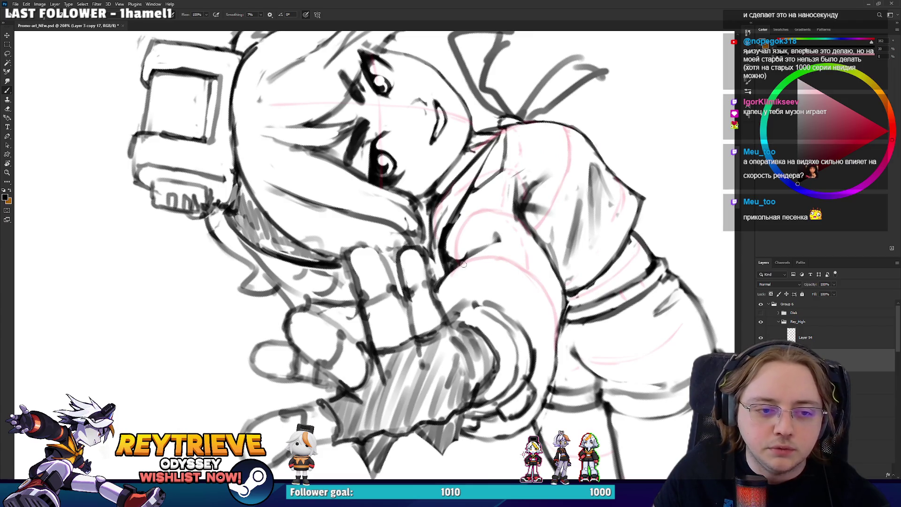
key(e)
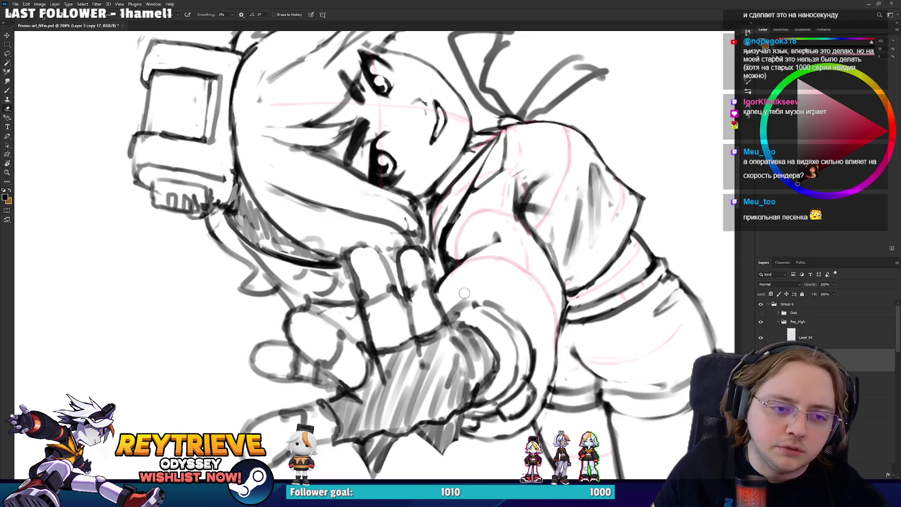
key(r)
drag(469, 297, 450, 243)
key(b)
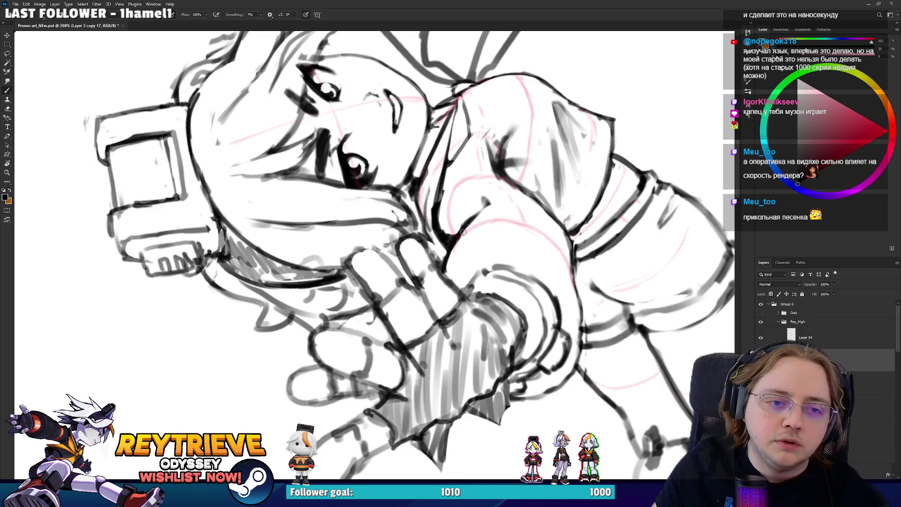
- Draw a short dark shoulder line, trim its excess and erase stray lines around it
scroll(488, 187, up, 5)
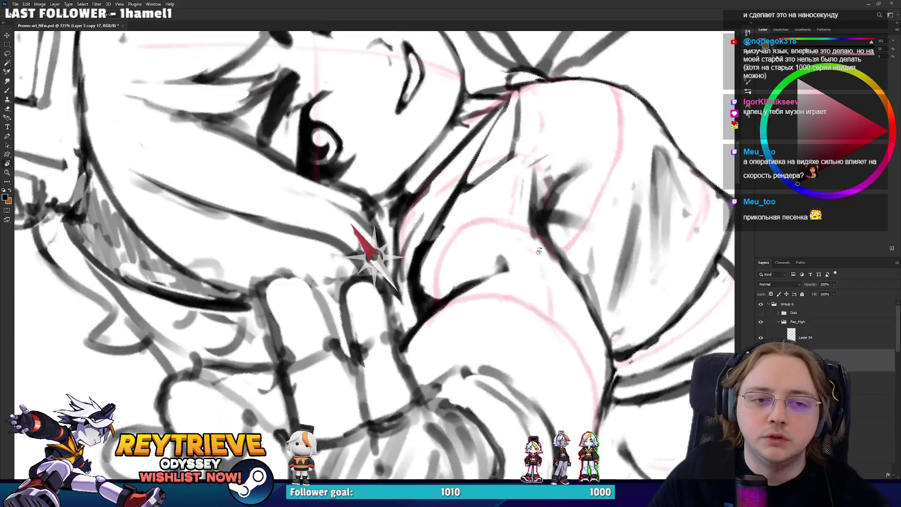
key(e)
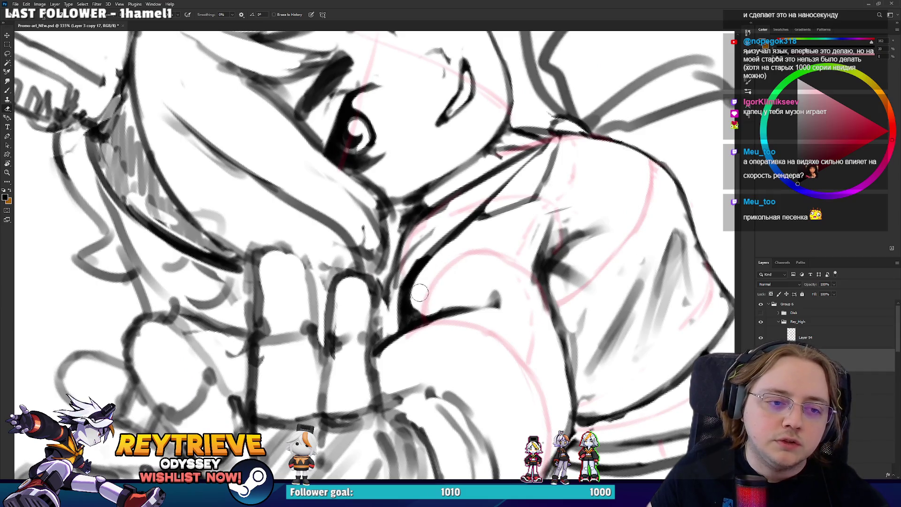
key(b)
mouse_move(389, 330)
mouse_down()
mouse_move(389, 267)
mouse_move(413, 223)
mouse_up()
key(e)
mouse_move(395, 305)
mouse_down()
mouse_move(409, 258)
mouse_move(462, 208)
mouse_up()
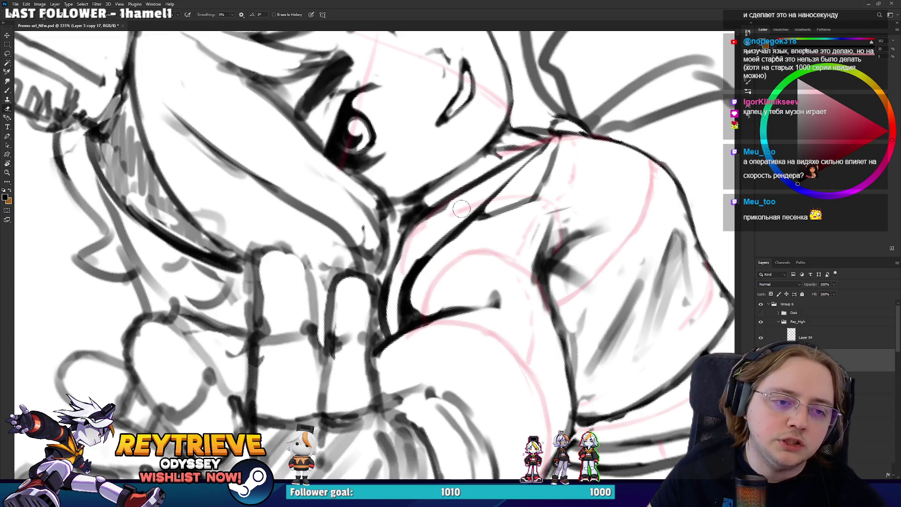
mouse_move(418, 234)
mouse_down()
mouse_move(465, 196)
mouse_move(390, 294)
mouse_move(451, 206)
mouse_move(413, 239)
mouse_move(484, 187)
mouse_move(425, 391)
mouse_up()
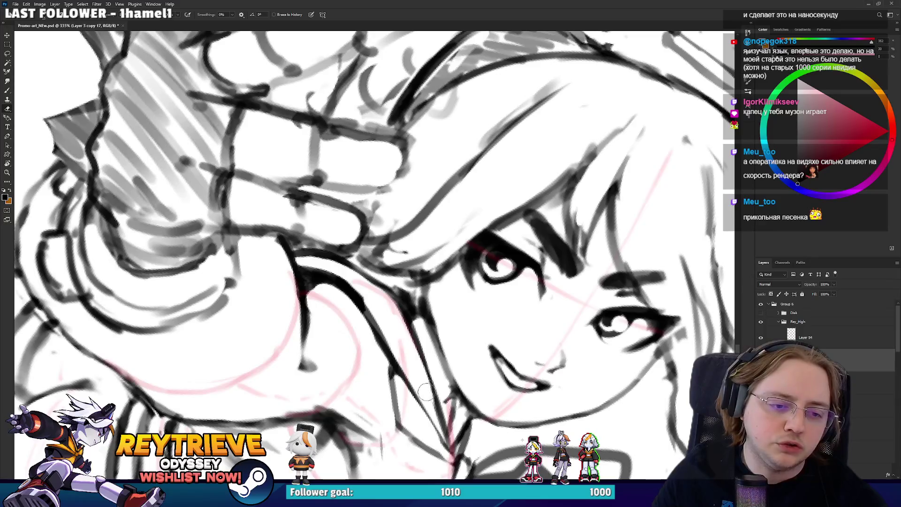
- Darken and thicken one eyebrow with the brush
key(b)
key(e)
mouse_move(441, 449)
mouse_down()
mouse_move(554, 268)
mouse_move(570, 317)
mouse_up()
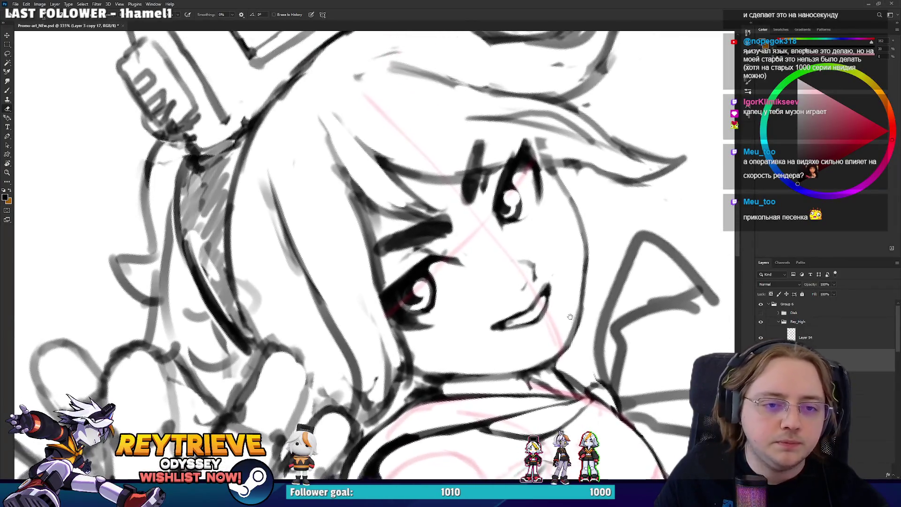
scroll(514, 213, down, 2)
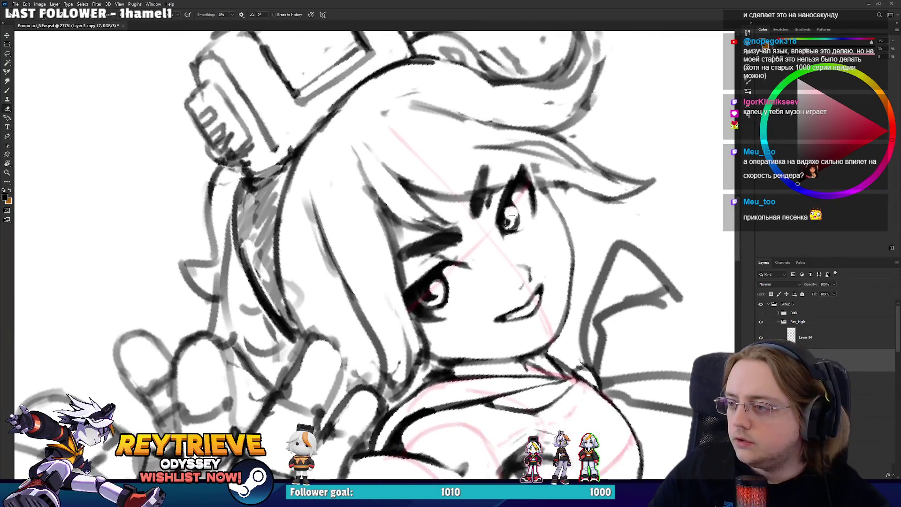
mouse_move(511, 221)
mouse_down()
mouse_move(486, 264)
mouse_move(519, 221)
mouse_up()
key(b)
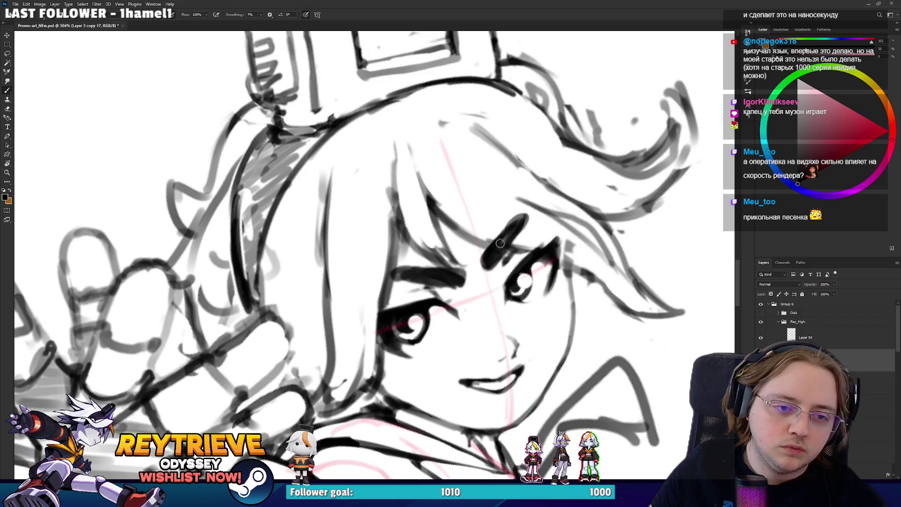
mouse_move(497, 252)
mouse_down()
mouse_move(517, 219)
mouse_move(514, 235)
mouse_up()
- Lasso the eyebrow, shift it up and to the right, and rotate it to a new tilt
key(l)
drag(480, 264, 500, 270)
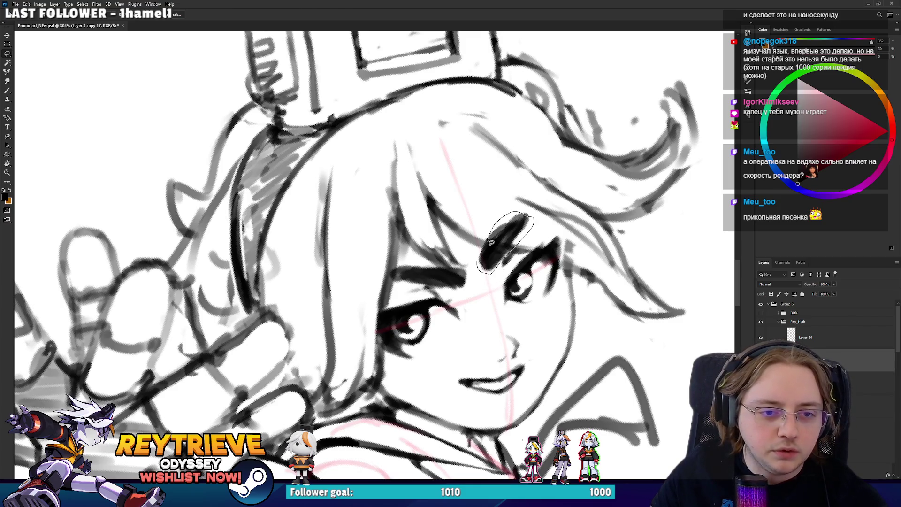
key(v)
drag(511, 240, 517, 249)
key(ctrl+t)
mouse_move(526, 185)
mouse_down()
mouse_move(553, 212)
mouse_move(524, 237)
mouse_up()
key(Return)
key(ctrl+d)
- Draw bold black strokes along the outstretched hand's lower-left outline near the thumb
key(b)
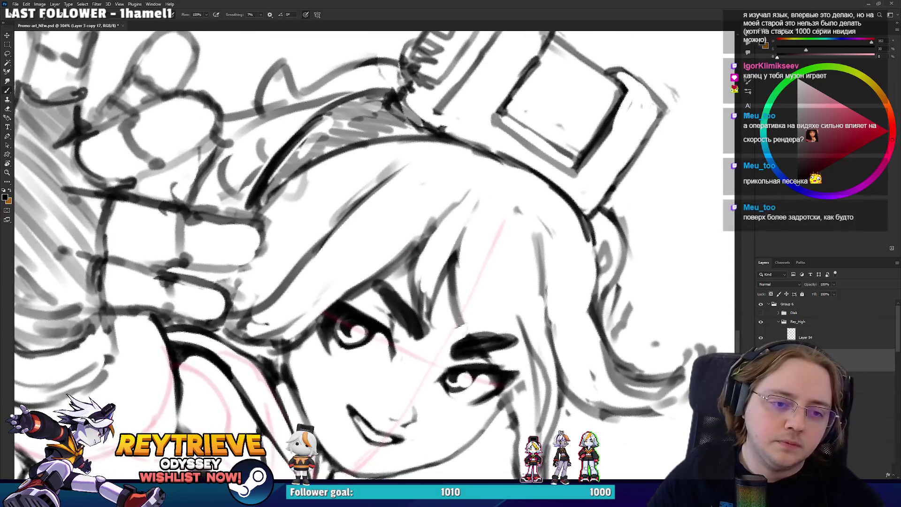
key(r)
mouse_move(465, 256)
mouse_down()
mouse_move(470, 226)
mouse_move(436, 154)
mouse_move(528, 261)
mouse_up()
key(e)
key(r)
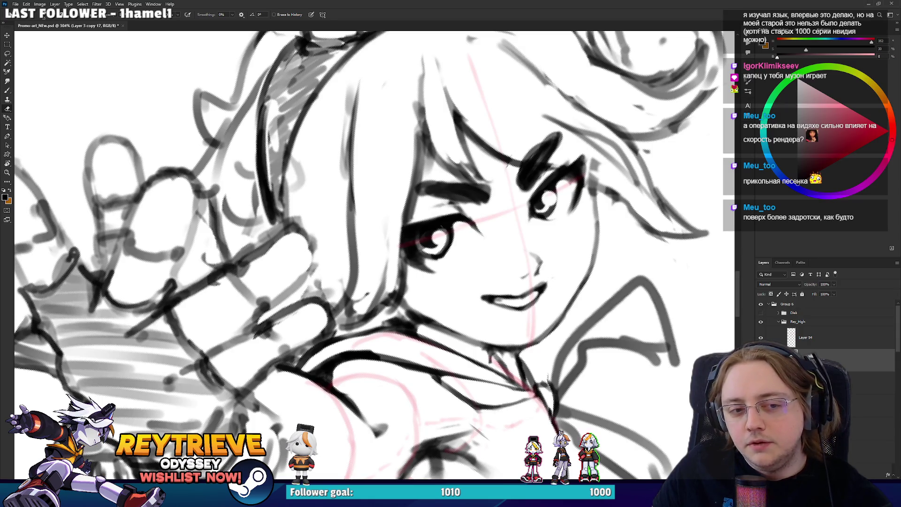
drag(448, 258, 519, 263)
mouse_move(81, 207)
mouse_down()
mouse_move(231, 220)
mouse_move(332, 353)
mouse_move(301, 372)
mouse_move(287, 438)
mouse_up()
key(r)
key(b)
key(ctrl+z)
drag(267, 400, 289, 439)
mouse_move(271, 375)
mouse_down()
mouse_move(267, 402)
mouse_move(276, 377)
mouse_move(310, 350)
mouse_up()
drag(254, 410, 387, 352)
key(e)
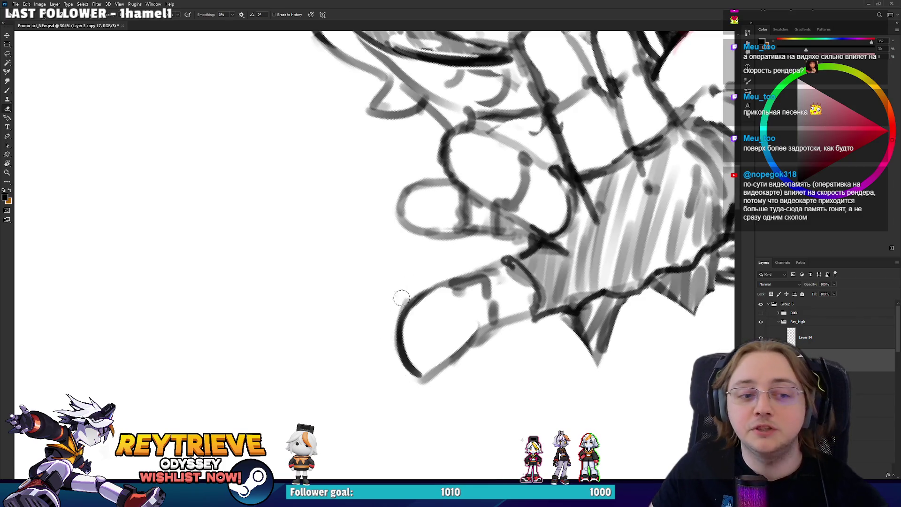
- Draw a darker line up the extended finger's contour and erase the old fingertip contour
key(r)
mouse_move(386, 328)
mouse_down()
mouse_move(409, 361)
mouse_move(392, 263)
mouse_move(383, 328)
mouse_up()
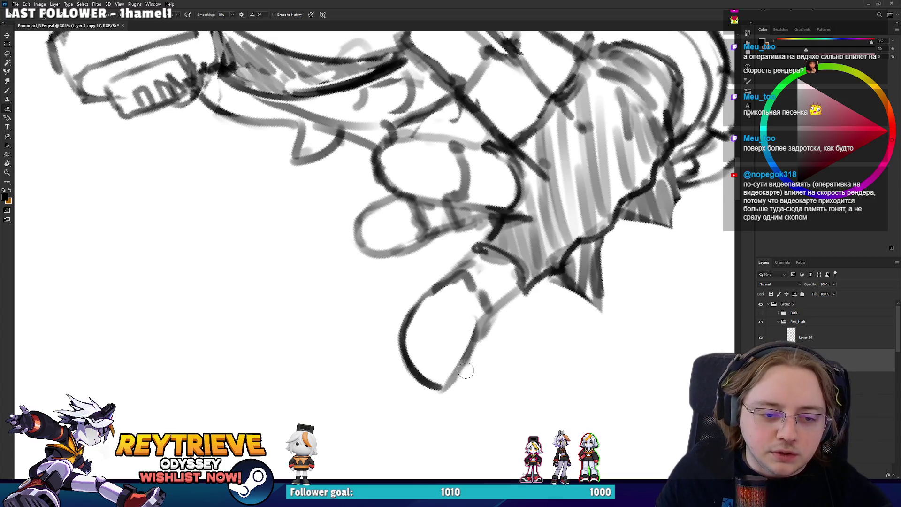
key(b)
drag(444, 386, 488, 313)
key(r)
mouse_move(488, 312)
mouse_down()
mouse_move(374, 398)
mouse_move(291, 333)
mouse_move(280, 353)
mouse_move(285, 380)
mouse_up()
key(e)
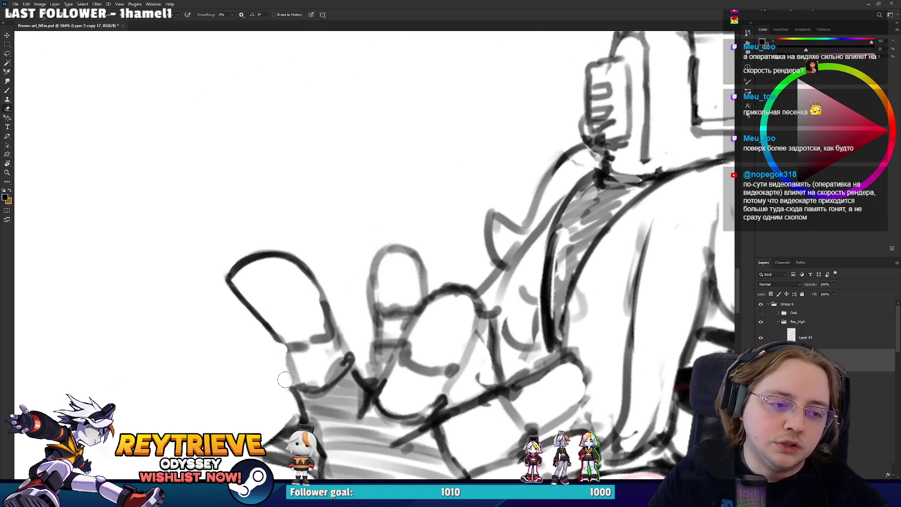
mouse_move(336, 328)
mouse_down()
mouse_move(338, 316)
mouse_move(330, 332)
mouse_move(313, 282)
mouse_move(328, 325)
mouse_move(487, 330)
mouse_move(464, 295)
mouse_move(479, 323)
mouse_up()
key(b)
key(ctrl+z)
- Trim the fingertip's right outline
key(r)
key(b)
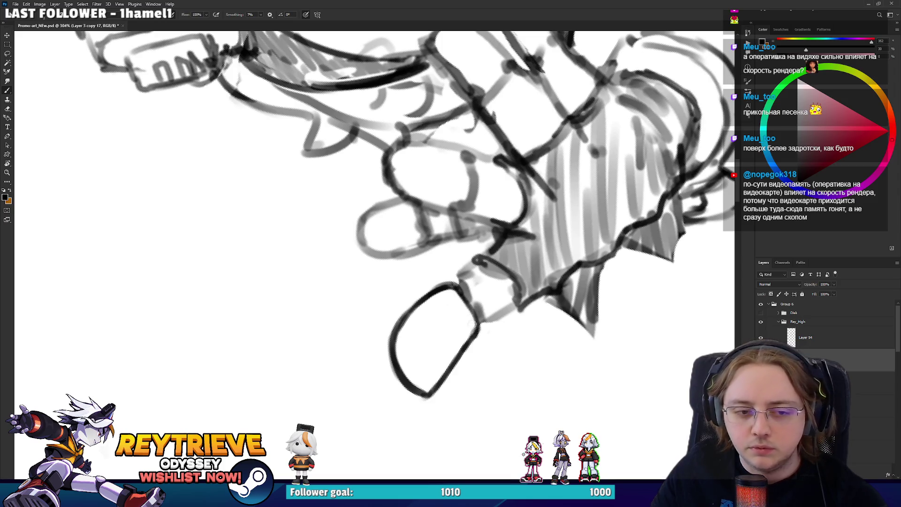
scroll(406, 255, up, 3)
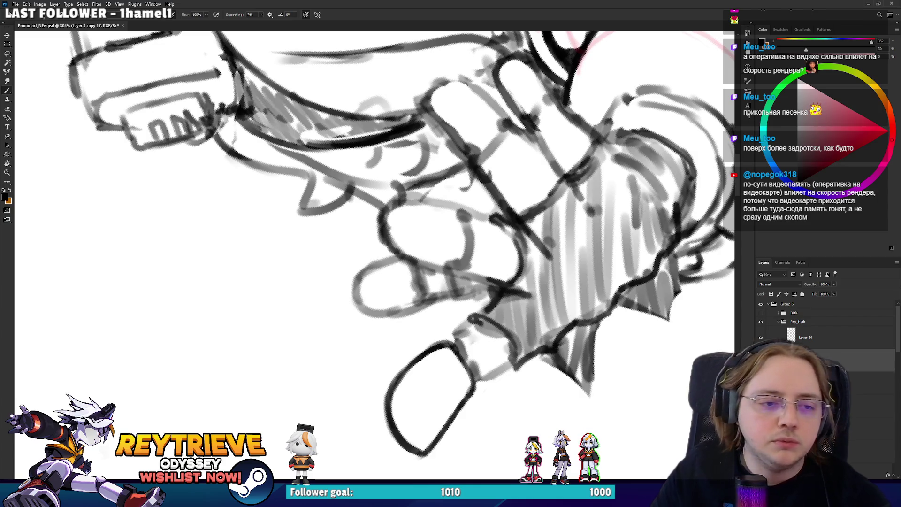
mouse_move(478, 183)
mouse_down()
mouse_move(329, 188)
mouse_move(403, 342)
mouse_move(475, 283)
mouse_move(436, 319)
mouse_move(385, 338)
mouse_move(337, 313)
mouse_move(381, 291)
mouse_up()
key(r)
key(e)
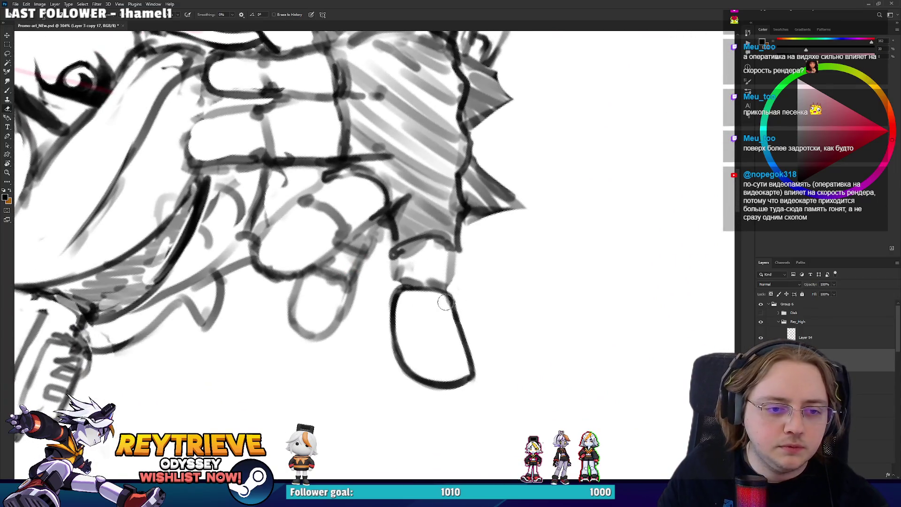
drag(449, 293, 457, 331)
key(b)
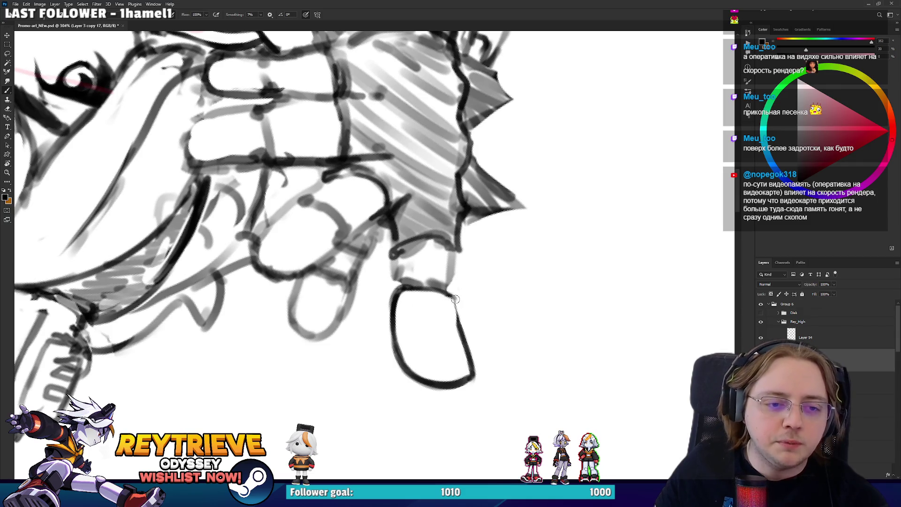
- Undo a stray diagonal stroke and draw a dark line along the finger's left edge
key(r)
mouse_move(465, 333)
mouse_down()
mouse_move(414, 368)
mouse_move(422, 365)
mouse_up()
key(e)
mouse_move(456, 319)
mouse_down()
mouse_move(284, 255)
mouse_move(300, 263)
mouse_move(328, 307)
mouse_move(351, 272)
mouse_move(325, 316)
mouse_up()
key(b)
key(r)
key(ctrl+z)
key(r)
mouse_move(343, 272)
mouse_down()
mouse_move(310, 216)
mouse_move(296, 258)
mouse_up()
mouse_move(358, 232)
mouse_down()
mouse_move(353, 265)
mouse_move(371, 300)
mouse_move(403, 281)
mouse_move(364, 285)
mouse_move(368, 336)
mouse_move(376, 301)
mouse_move(370, 296)
mouse_move(374, 337)
mouse_move(299, 220)
mouse_move(319, 209)
mouse_move(329, 301)
mouse_up()
- Refine the finger outline with alternating eraser and brush passes from several angles
key(r)
key(e)
key(b)
key(r)
key(e)
key(r)
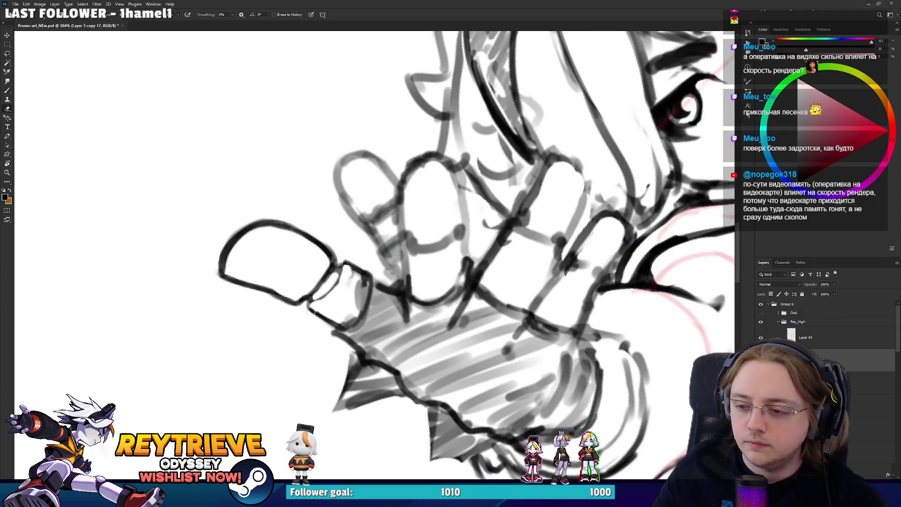
key(b)
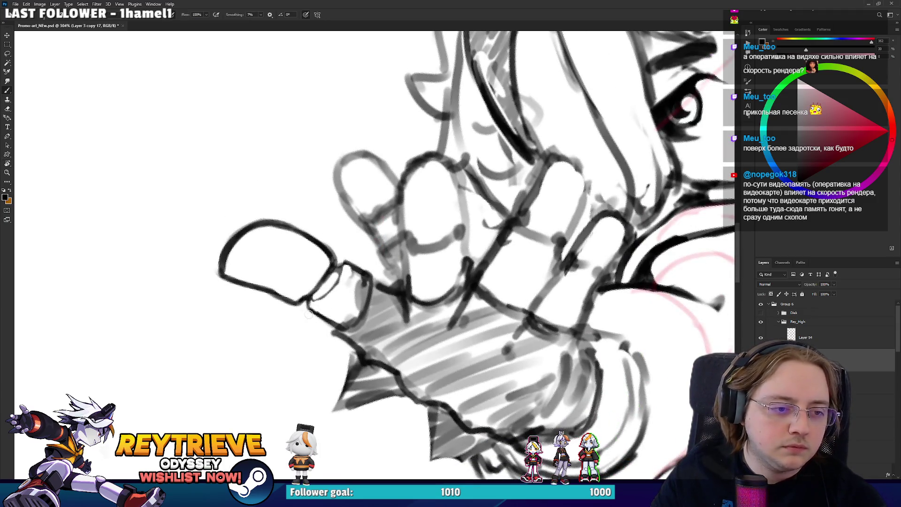
key(e)
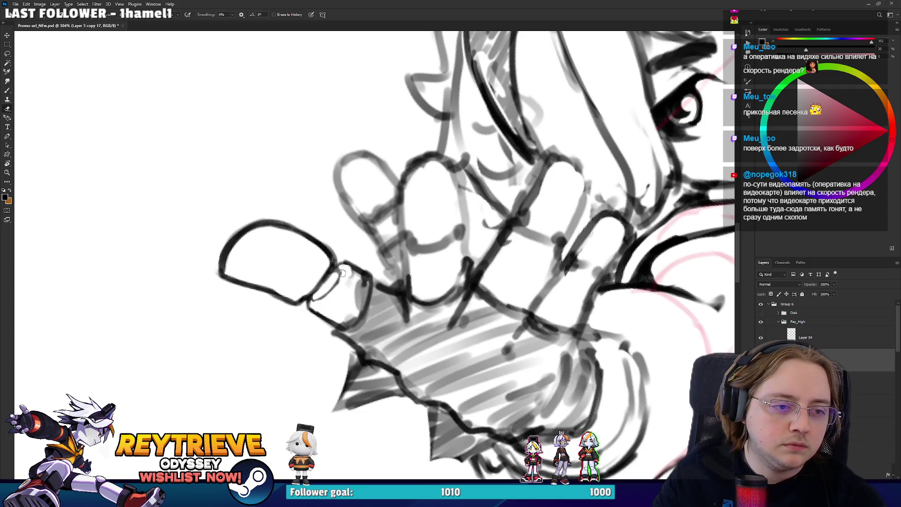
key(r)
mouse_move(361, 284)
mouse_down()
mouse_move(345, 324)
mouse_move(358, 348)
mouse_move(354, 294)
mouse_move(364, 282)
mouse_move(348, 322)
mouse_move(350, 281)
mouse_move(343, 299)
mouse_up()
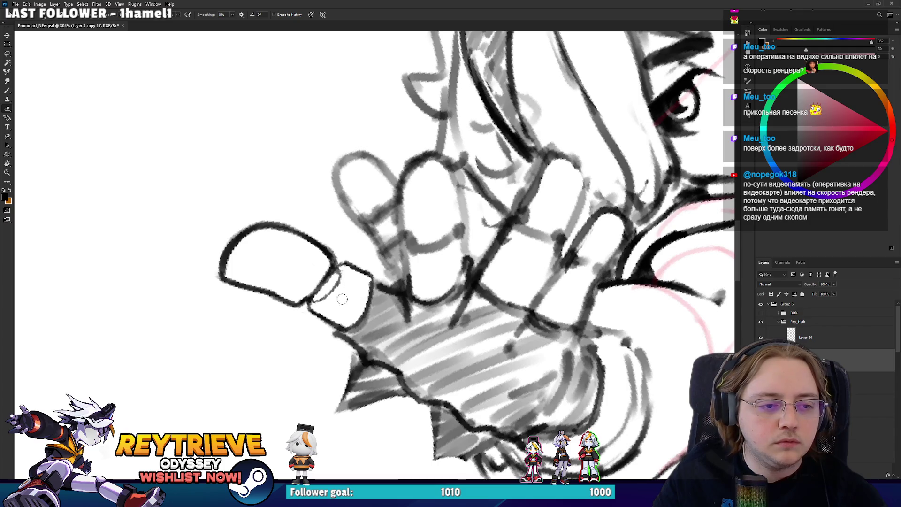
key(b)
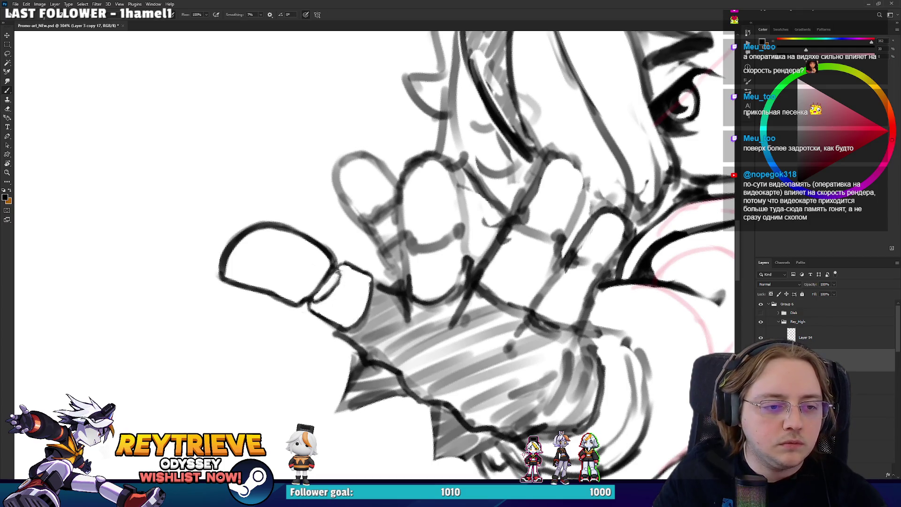
- Redraw the fingertip's left edge
key(r)
mouse_move(321, 302)
mouse_down()
mouse_move(288, 276)
mouse_move(383, 249)
mouse_move(423, 223)
mouse_move(417, 258)
mouse_up()
key(e)
key(r)
key(e)
key(b)
drag(425, 223, 426, 231)
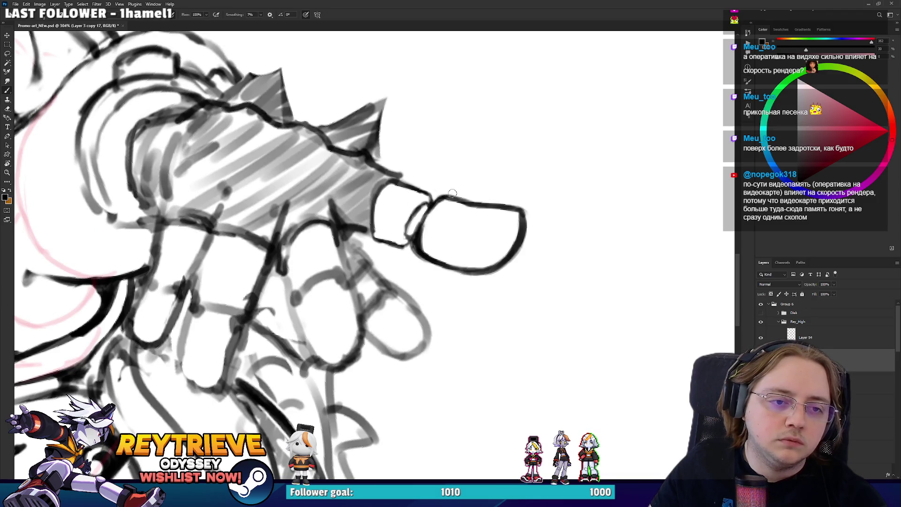
key(e)
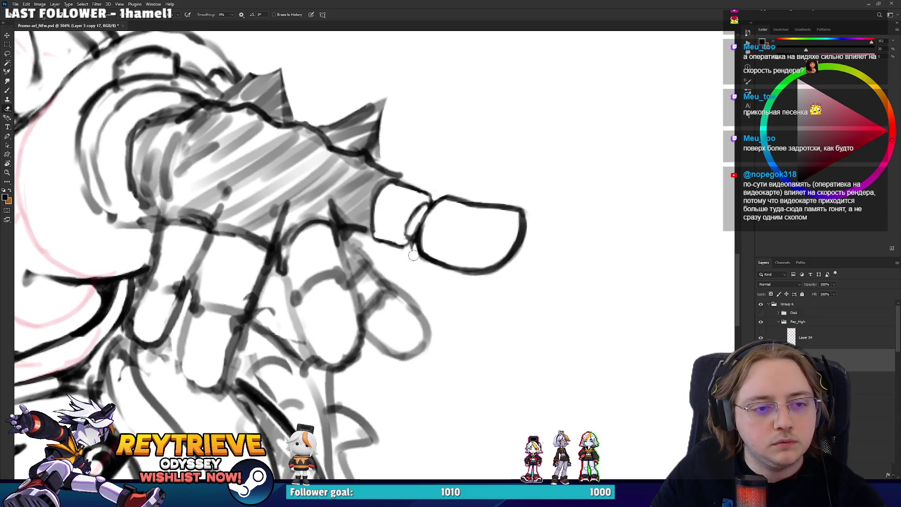
key(r)
mouse_move(412, 248)
mouse_down()
mouse_move(411, 176)
mouse_move(287, 201)
mouse_move(330, 265)
mouse_up()
- Clean up and redraw the line between the finger's segments
key(b)
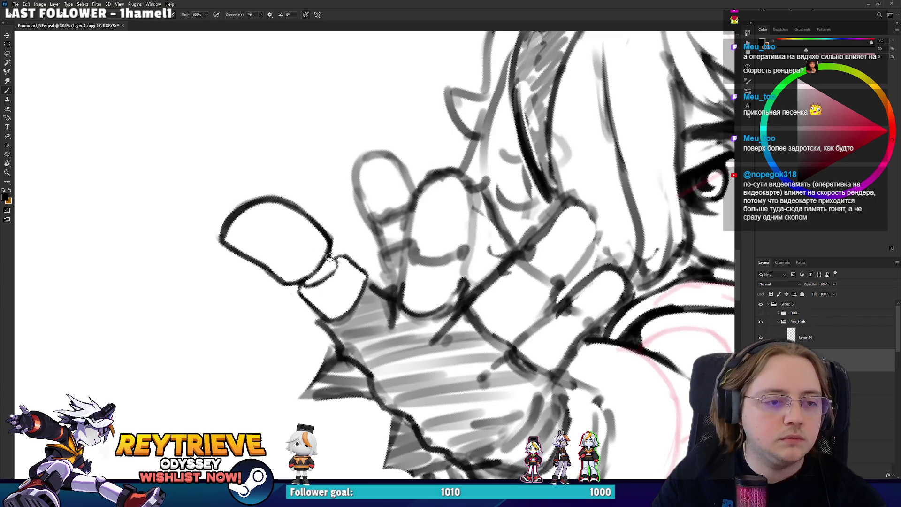
key(r)
mouse_move(348, 187)
mouse_down()
mouse_move(328, 225)
mouse_move(355, 240)
mouse_move(359, 225)
mouse_move(379, 300)
mouse_move(376, 254)
mouse_up()
key(e)
key(b)
key(r)
key(b)
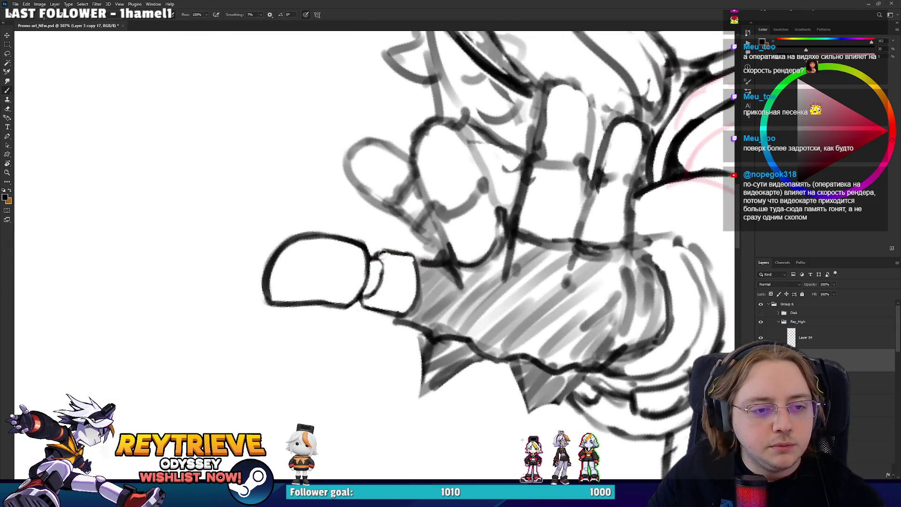
key(r)
- Erase and redraw a cleaner thumb edge
mouse_move(393, 254)
mouse_down()
mouse_move(371, 251)
mouse_move(376, 223)
mouse_move(368, 252)
mouse_move(374, 222)
mouse_up()
key(e)
key(b)
key(e)
key(r)
drag(479, 246, 427, 321)
key(b)
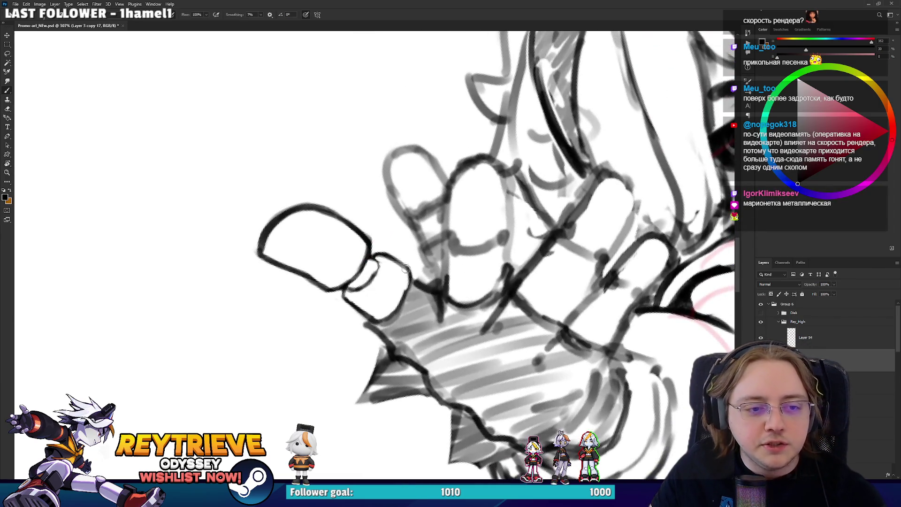
key(r)
mouse_move(425, 280)
mouse_down()
mouse_move(454, 296)
mouse_move(422, 328)
mouse_move(373, 209)
mouse_move(384, 332)
mouse_move(371, 329)
mouse_move(408, 289)
mouse_move(427, 303)
mouse_move(422, 331)
mouse_move(413, 305)
mouse_move(368, 333)
mouse_up()
- Erase stray bits on the finger outline and draw a dark line along its right edge
key(b)
key(r)
key(b)
key(e)
key(b)
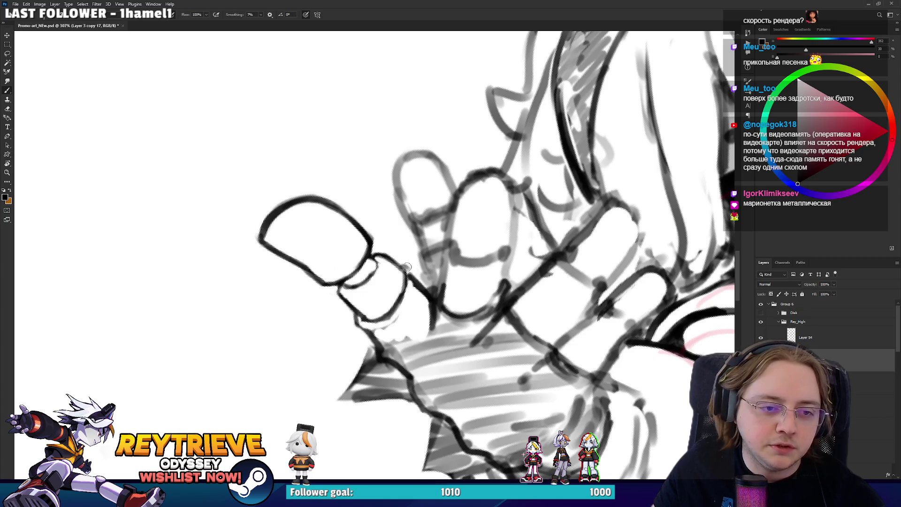
drag(407, 266, 388, 295)
key(e)
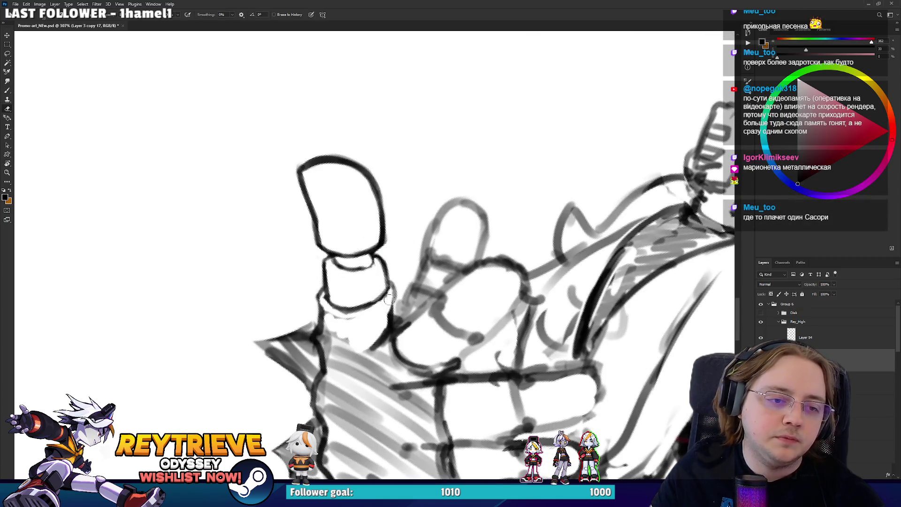
key(b)
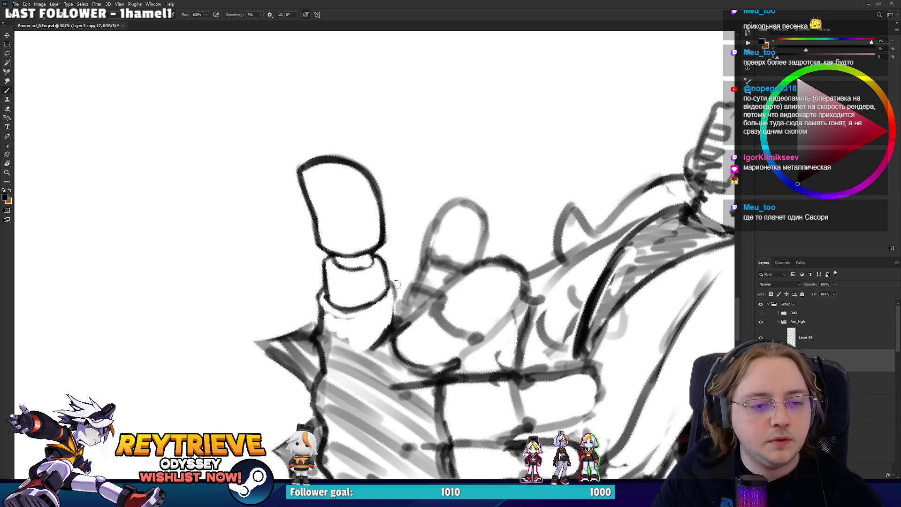
drag(389, 325, 396, 295)
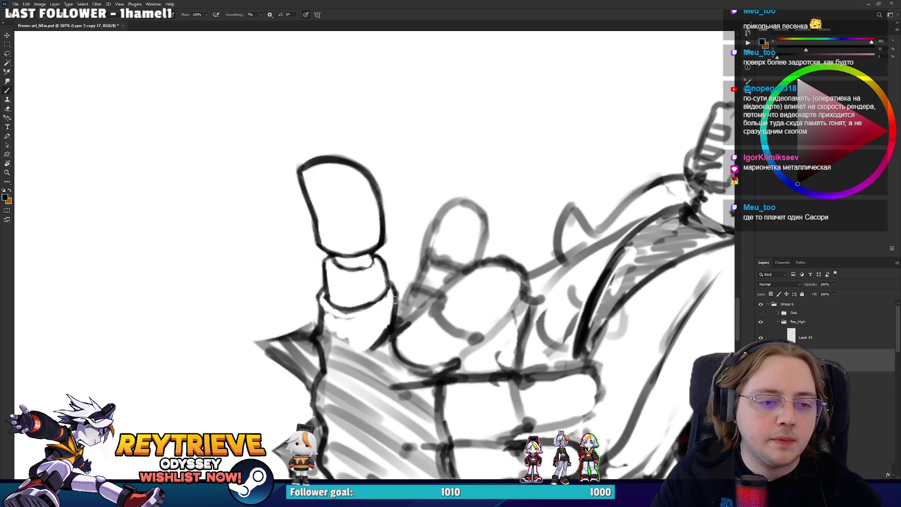
- Erase small marks near the finger base and trim the stroke along the finger's edge
key(e)
mouse_move(326, 310)
mouse_down()
mouse_move(323, 331)
mouse_move(336, 319)
mouse_move(371, 331)
mouse_move(410, 258)
mouse_move(425, 277)
mouse_up()
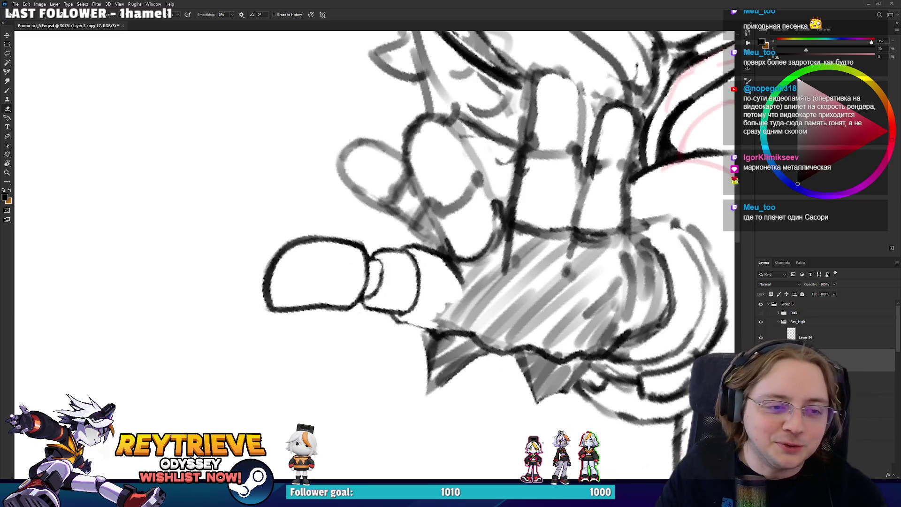
drag(371, 272, 383, 258)
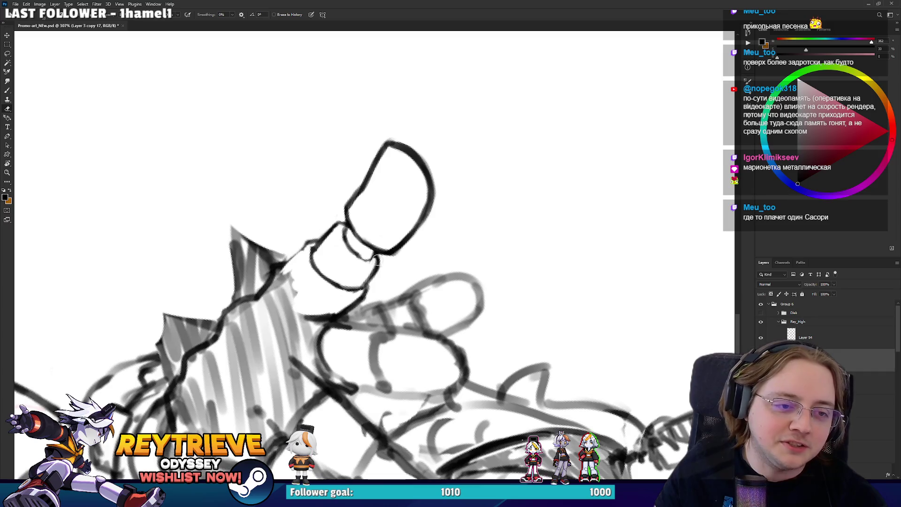
key(b)
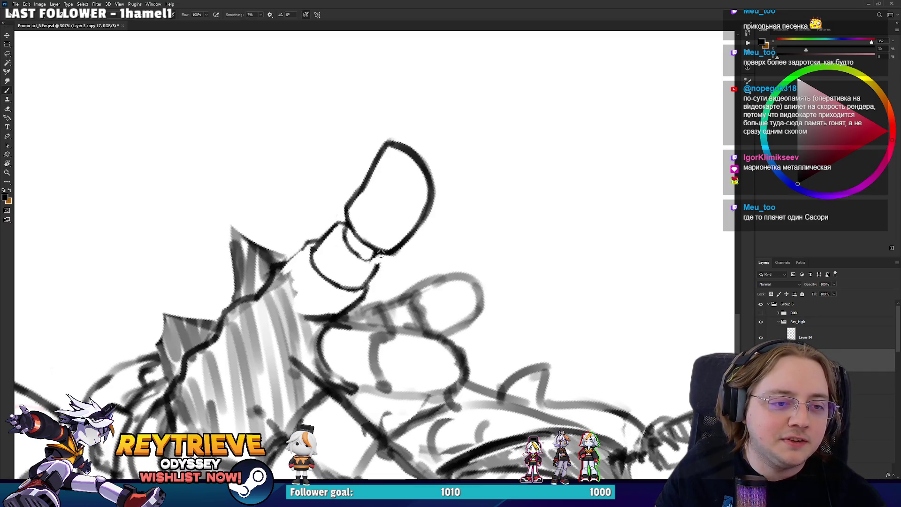
key(e)
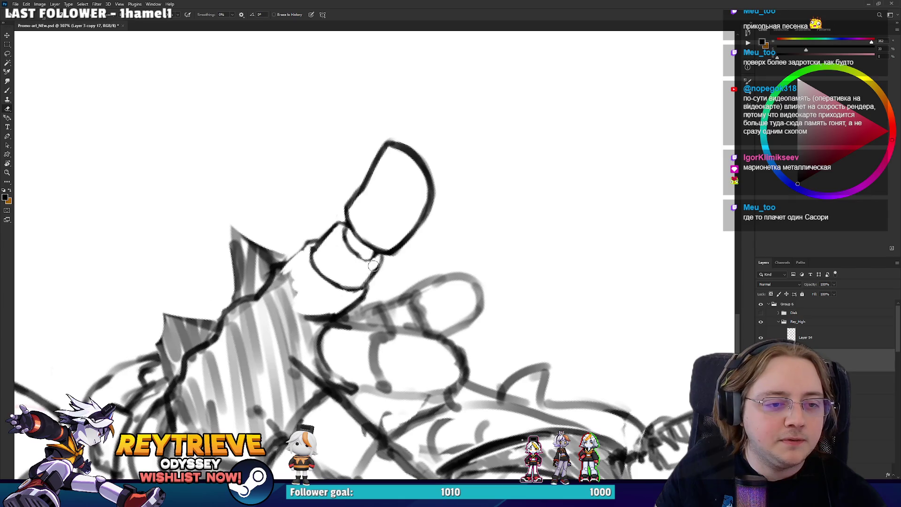
drag(366, 277, 390, 284)
mouse_move(422, 234)
mouse_down()
mouse_move(450, 224)
mouse_move(469, 200)
mouse_move(449, 304)
mouse_move(413, 298)
mouse_move(394, 383)
mouse_move(366, 356)
mouse_up()
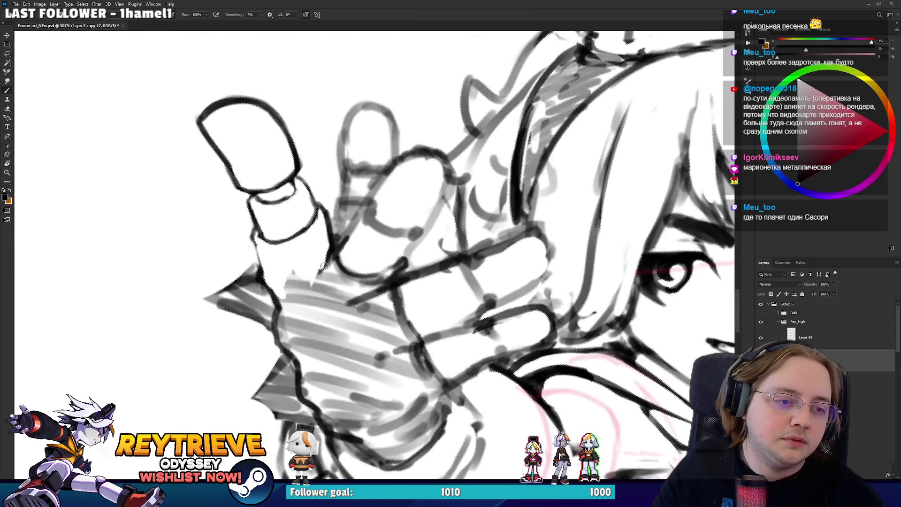
key(e)
mouse_move(298, 296)
mouse_down()
mouse_move(334, 268)
mouse_move(356, 301)
mouse_move(408, 319)
mouse_move(451, 315)
mouse_move(475, 304)
mouse_move(453, 289)
mouse_move(460, 275)
mouse_move(436, 294)
mouse_move(465, 284)
mouse_move(490, 249)
mouse_up()
key(r)
scroll(488, 235, up, 3)
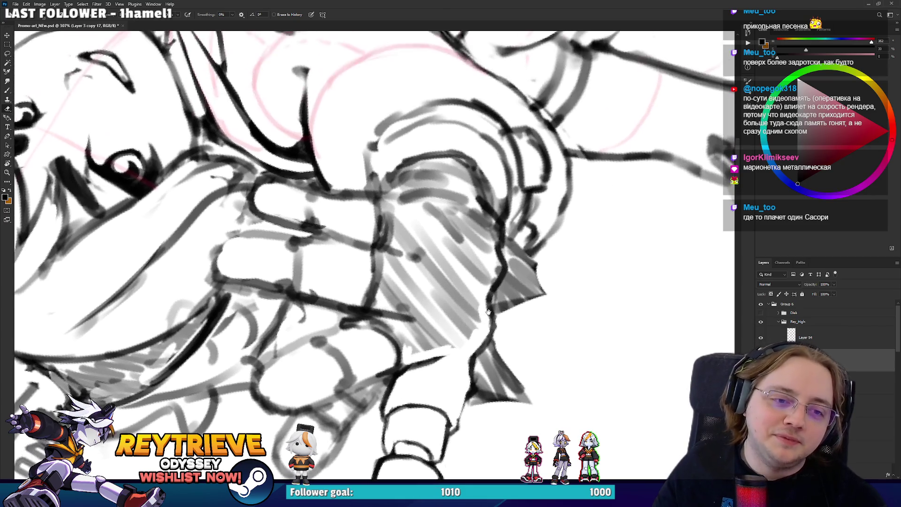
- Erase to lighten the finger's right-edge lines and the grey hatching up to the knuckle line
mouse_move(485, 282)
mouse_down()
mouse_move(493, 258)
mouse_move(481, 216)
mouse_move(471, 316)
mouse_up()
mouse_move(407, 353)
mouse_down()
mouse_move(394, 334)
mouse_move(410, 348)
mouse_move(437, 330)
mouse_move(418, 353)
mouse_up()
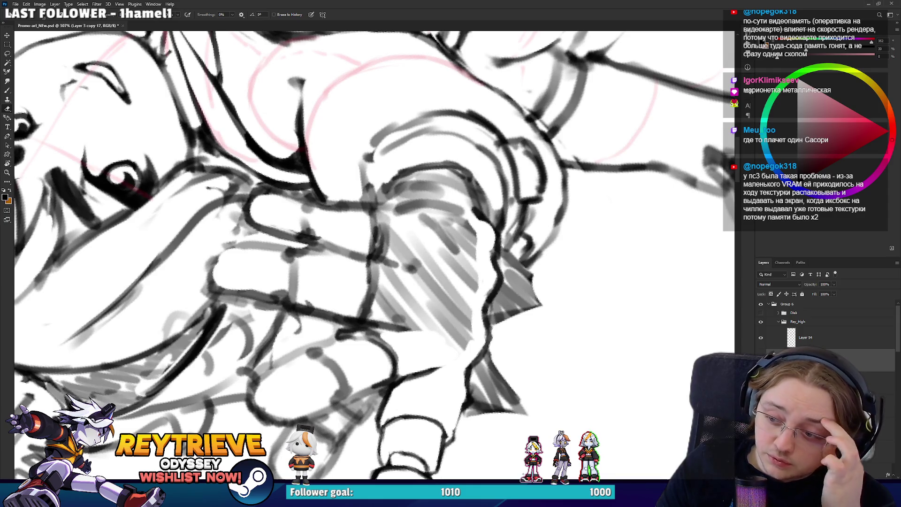
drag(373, 314, 386, 269)
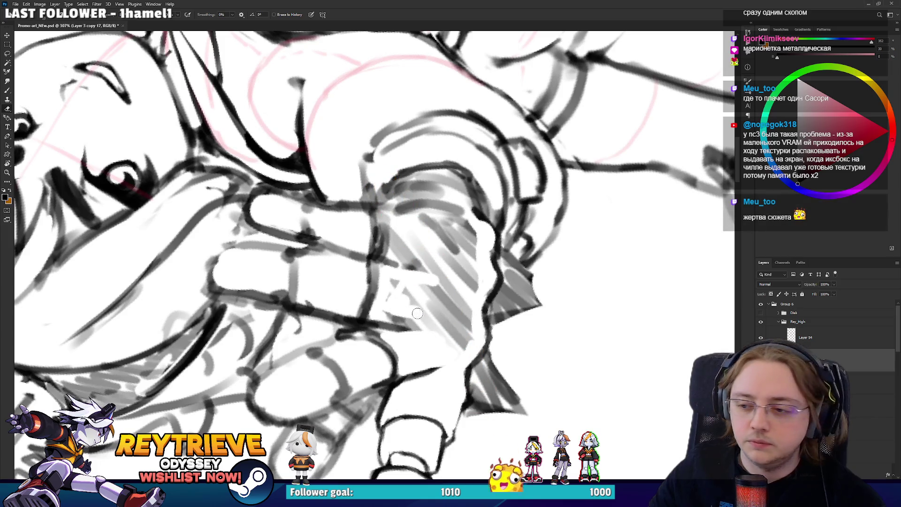
mouse_move(417, 315)
mouse_down()
mouse_move(404, 320)
mouse_move(425, 324)
mouse_move(399, 296)
mouse_move(427, 288)
mouse_move(455, 341)
mouse_move(470, 312)
mouse_move(470, 247)
mouse_move(441, 278)
mouse_up()
mouse_move(393, 256)
mouse_down()
mouse_move(391, 225)
mouse_move(415, 238)
mouse_move(432, 271)
mouse_move(431, 256)
mouse_move(471, 285)
mouse_move(464, 242)
mouse_move(449, 231)
mouse_move(467, 237)
mouse_move(409, 223)
mouse_move(464, 223)
mouse_move(470, 291)
mouse_move(437, 338)
mouse_up()
drag(389, 263, 410, 263)
mouse_move(345, 267)
mouse_down()
mouse_move(321, 258)
mouse_move(349, 263)
mouse_up()
- Draw a dark stroke down the hand's outline
key(r)
mouse_move(362, 322)
mouse_down()
mouse_move(324, 291)
mouse_move(361, 267)
mouse_move(363, 194)
mouse_up()
key(b)
key(r)
mouse_move(404, 163)
mouse_down()
mouse_move(424, 205)
mouse_move(345, 243)
mouse_move(362, 221)
mouse_move(451, 234)
mouse_up()
key(r)
key(e)
scroll(450, 234, down, 10)
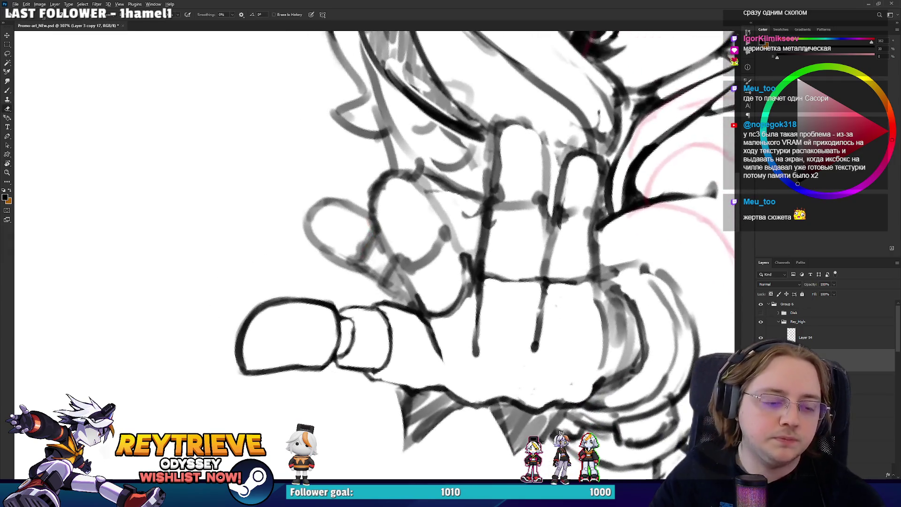
- Erase the line between the two finger shapes on the outstretched hand
scroll(439, 265, up, 12)
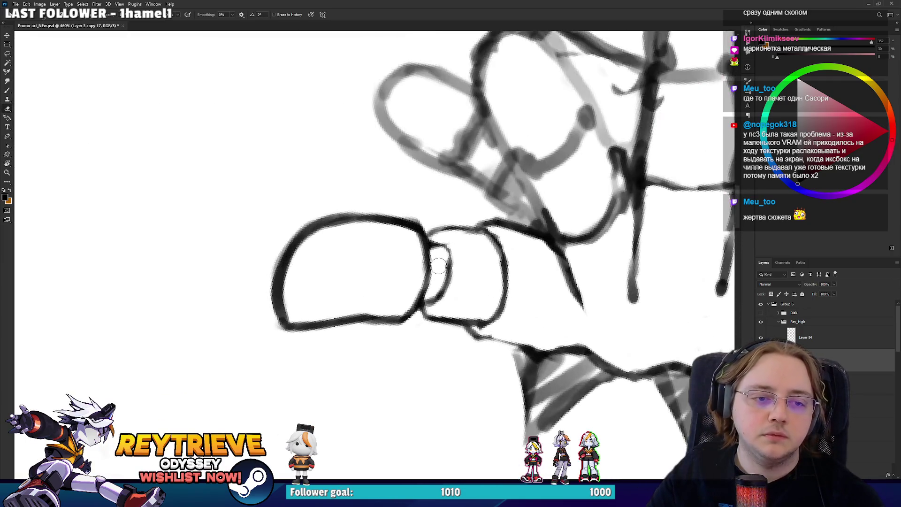
mouse_move(445, 244)
mouse_down()
mouse_move(451, 284)
mouse_move(440, 302)
mouse_up()
key(b)
drag(457, 253, 430, 366)
mouse_move(430, 329)
mouse_down()
mouse_move(531, 234)
mouse_move(445, 373)
mouse_up()
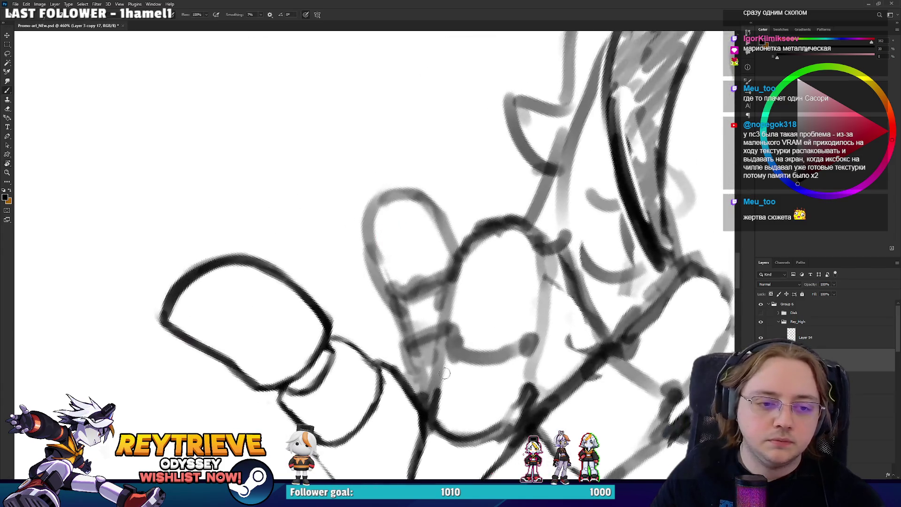
scroll(432, 308, down, 5)
scroll(422, 307, up, 5)
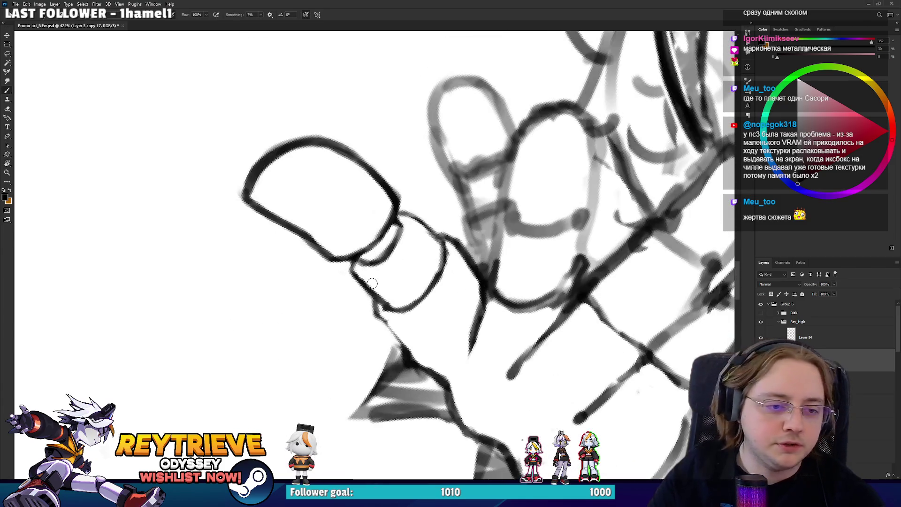
- Link the finger's lower outline to its tip and add a faint line along the fingertip
drag(416, 307, 437, 290)
drag(430, 202, 445, 228)
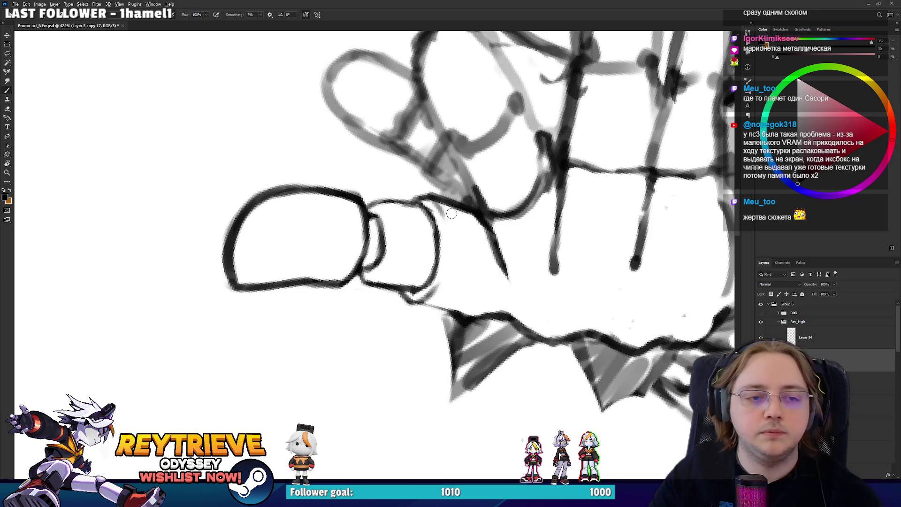
scroll(452, 214, down, 10)
scroll(462, 184, up, 5)
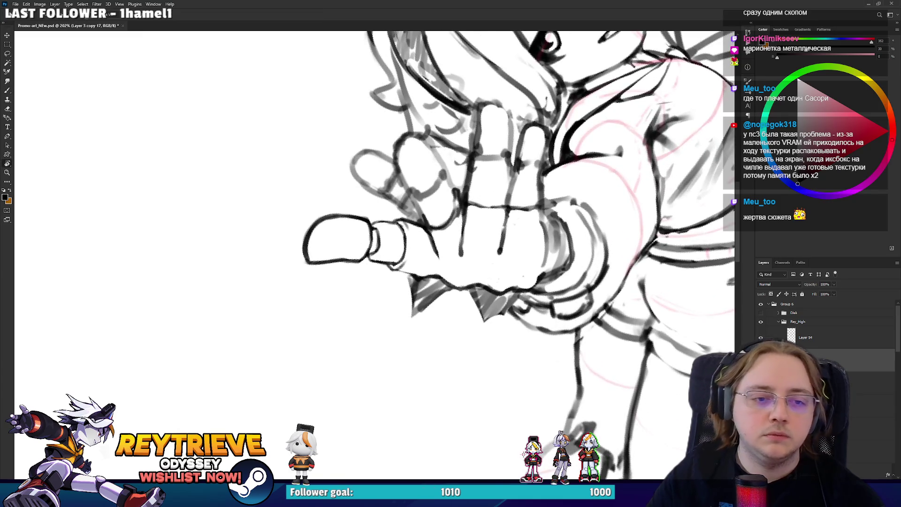
drag(447, 384, 398, 360)
- With the hand turned pointing upward, ink a short dark line along the finger outline
key(e)
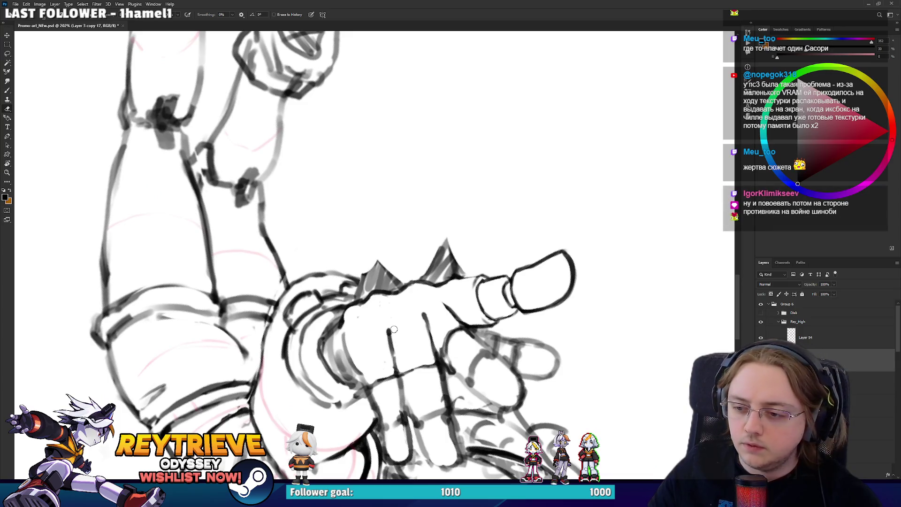
drag(413, 284, 393, 283)
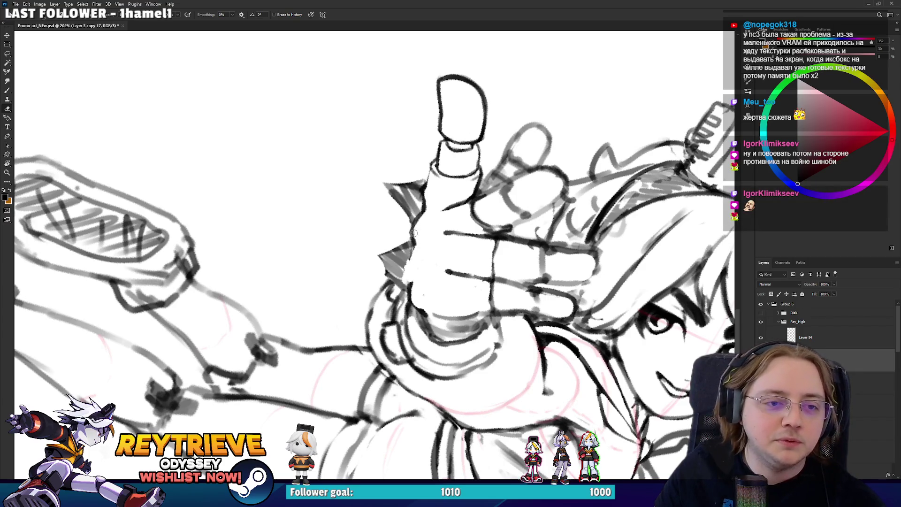
key(b)
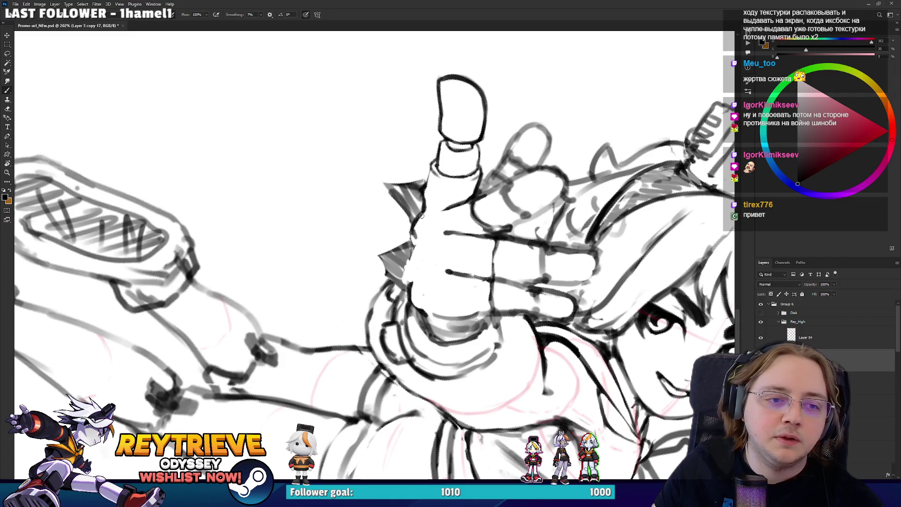
key(e)
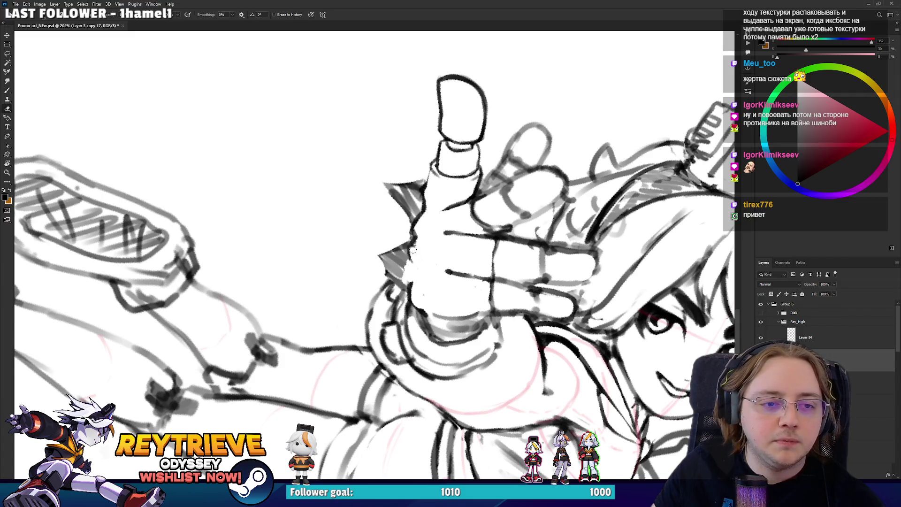
key(b)
drag(411, 272, 415, 258)
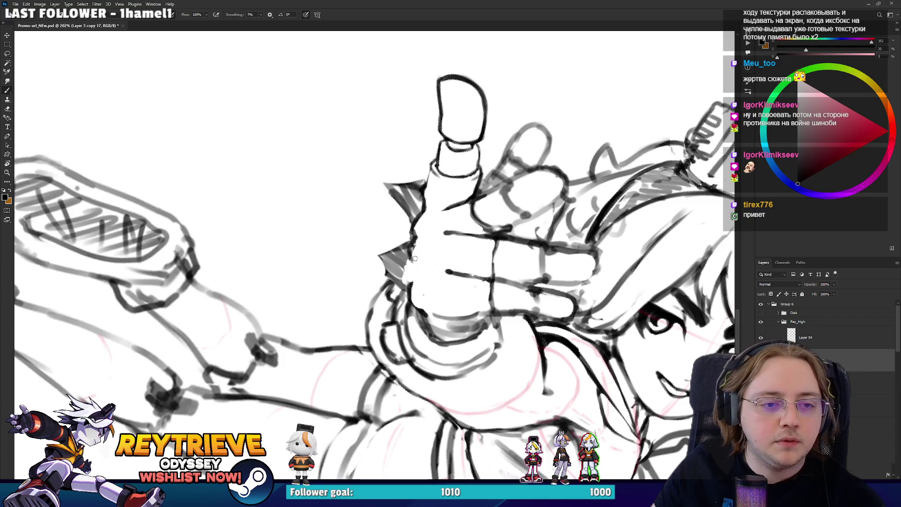
- Rotate and shift the view to frame the hand together with the face
key(e)
key(r)
mouse_move(414, 285)
mouse_down()
mouse_move(423, 268)
mouse_move(433, 278)
mouse_up()
key(b)
mouse_move(415, 317)
mouse_down()
mouse_move(462, 268)
mouse_move(426, 316)
mouse_move(360, 335)
mouse_move(305, 295)
mouse_move(309, 245)
mouse_up()
key(r)
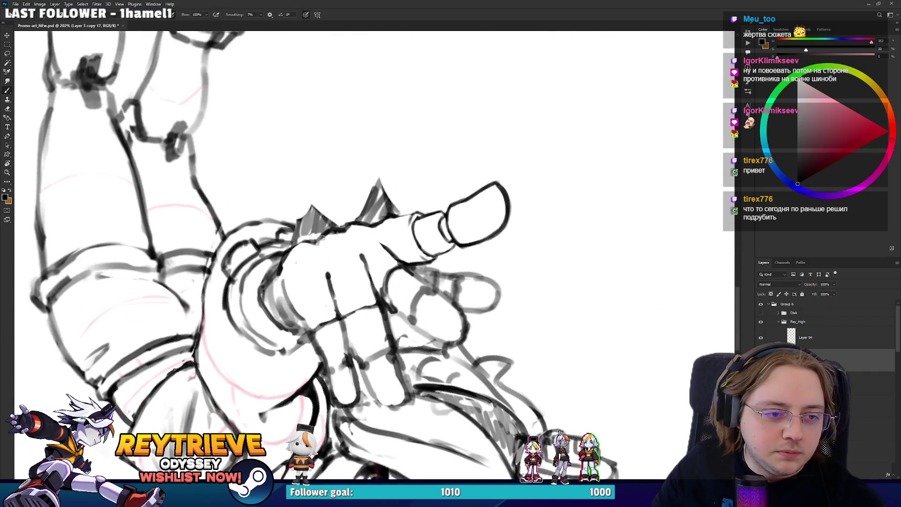
- With the thumb turned down-right, draw short strokes on the hand
key(e)
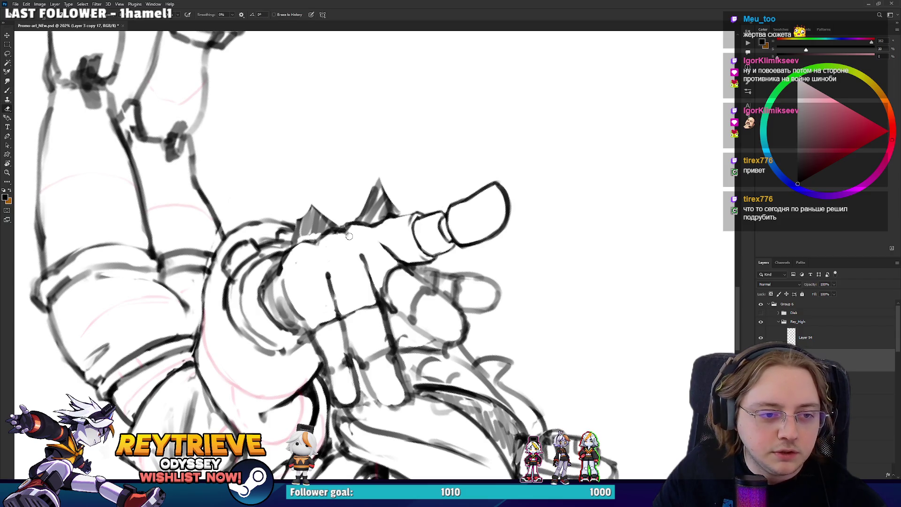
key(r)
drag(441, 219, 339, 235)
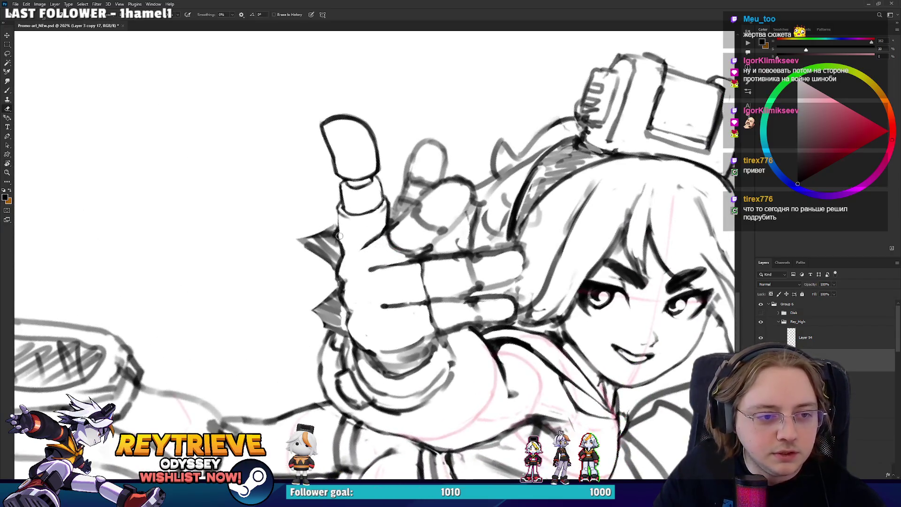
key(b)
key(r)
mouse_move(333, 257)
mouse_down()
mouse_move(349, 225)
mouse_move(377, 221)
mouse_move(393, 235)
mouse_up()
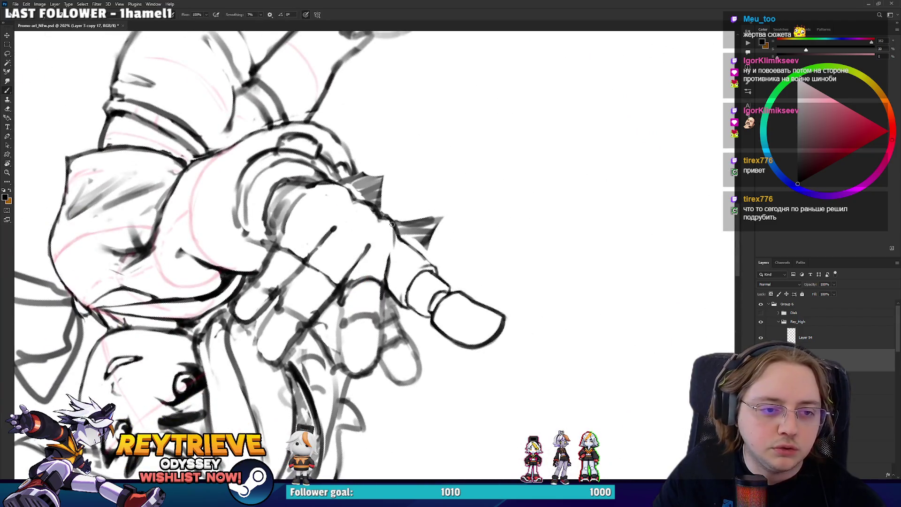
key(e)
key(r)
mouse_move(406, 241)
mouse_down()
mouse_move(412, 277)
mouse_move(394, 282)
mouse_move(384, 318)
mouse_up()
- Erase grey strokes along the sleeve cuff and lighten the sketch strokes on the finger
key(b)
key(r)
key(e)
key(r)
mouse_move(424, 276)
mouse_down()
mouse_move(376, 263)
mouse_move(357, 291)
mouse_move(352, 280)
mouse_up()
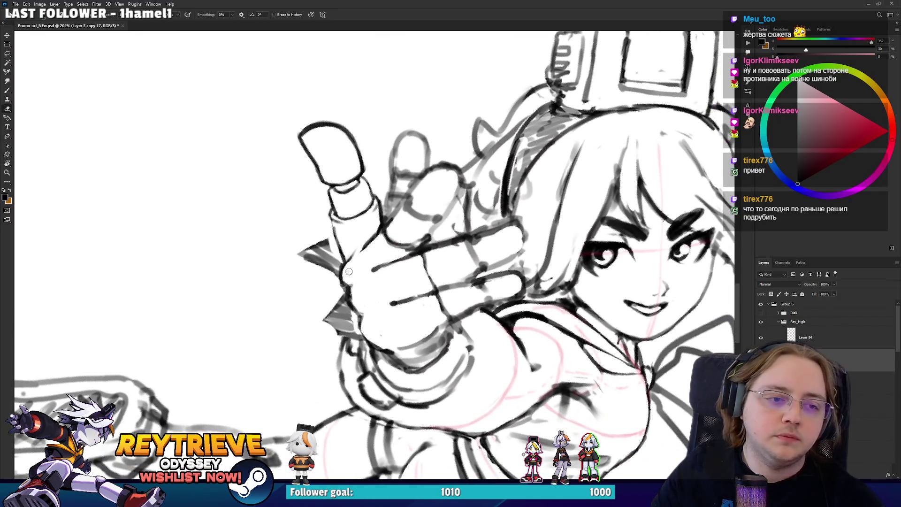
mouse_move(386, 223)
mouse_down()
mouse_move(385, 205)
mouse_move(437, 306)
mouse_up()
key(r)
mouse_move(446, 267)
mouse_down()
mouse_move(443, 291)
mouse_move(448, 272)
mouse_move(455, 281)
mouse_up()
mouse_move(472, 233)
mouse_down()
mouse_move(478, 320)
mouse_move(493, 291)
mouse_move(486, 303)
mouse_up()
drag(382, 296, 377, 277)
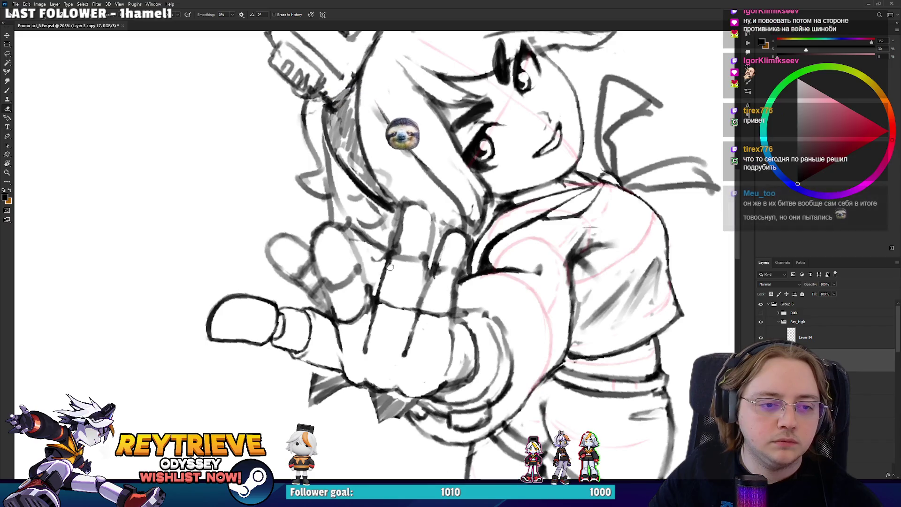
- Erase sketch lines along the finger's lower edge and the left finger's outline
scroll(383, 242, up, 1)
drag(383, 241, 382, 217)
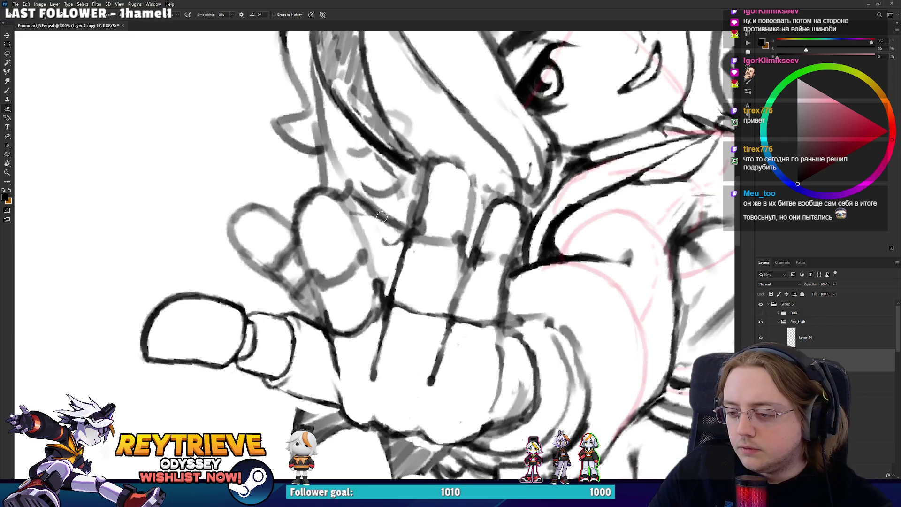
mouse_move(382, 217)
mouse_down()
mouse_move(424, 228)
mouse_move(435, 206)
mouse_move(468, 222)
mouse_up()
mouse_move(486, 293)
mouse_down()
mouse_move(450, 235)
mouse_move(398, 184)
mouse_move(402, 258)
mouse_up()
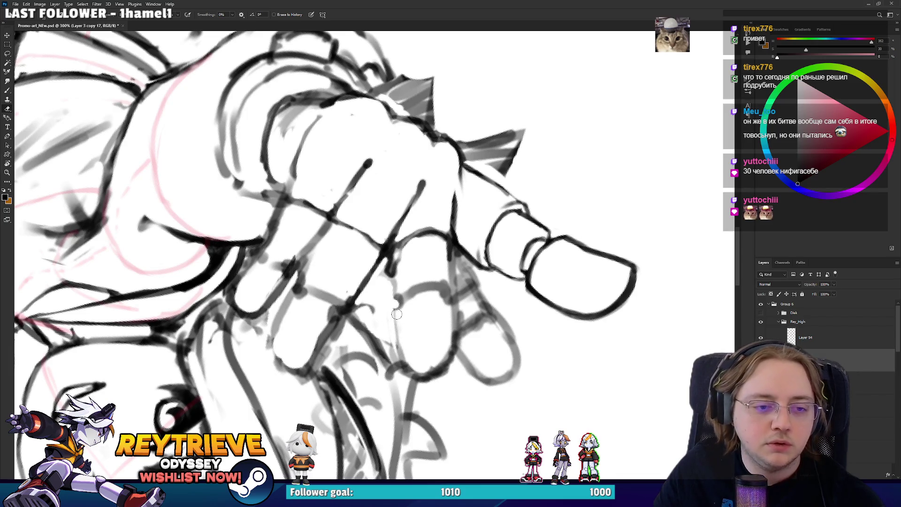
key(b)
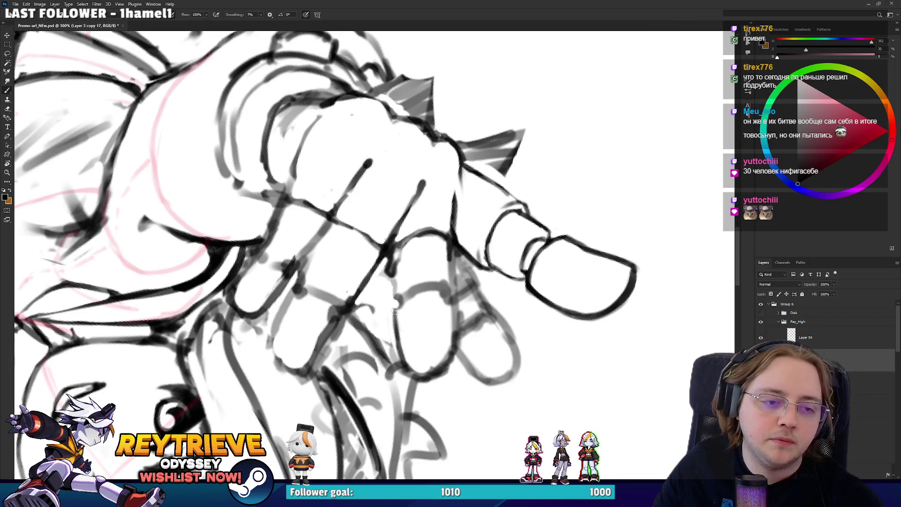
key(r)
mouse_move(436, 263)
mouse_down()
mouse_move(419, 320)
mouse_move(351, 350)
mouse_move(308, 291)
mouse_move(301, 256)
mouse_up()
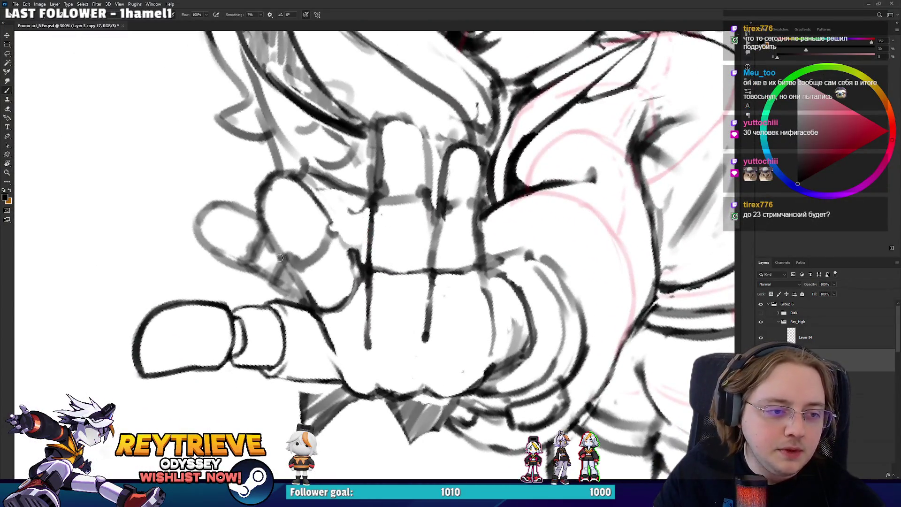
mouse_move(364, 214)
mouse_down()
mouse_move(487, 270)
mouse_move(501, 305)
mouse_move(445, 300)
mouse_move(422, 285)
mouse_up()
key(e)
drag(445, 333, 389, 353)
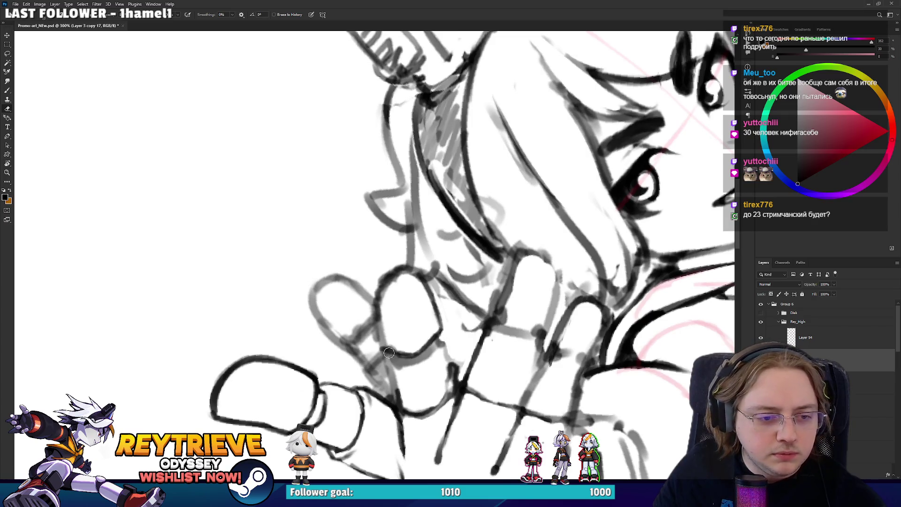
mouse_move(336, 339)
mouse_down()
mouse_move(322, 312)
mouse_move(324, 288)
mouse_move(342, 280)
mouse_move(363, 306)
mouse_move(407, 280)
mouse_move(446, 299)
mouse_move(455, 288)
mouse_up()
- Erase sketch lines on the finger and ink its edge
key(b)
key(r)
key(r)
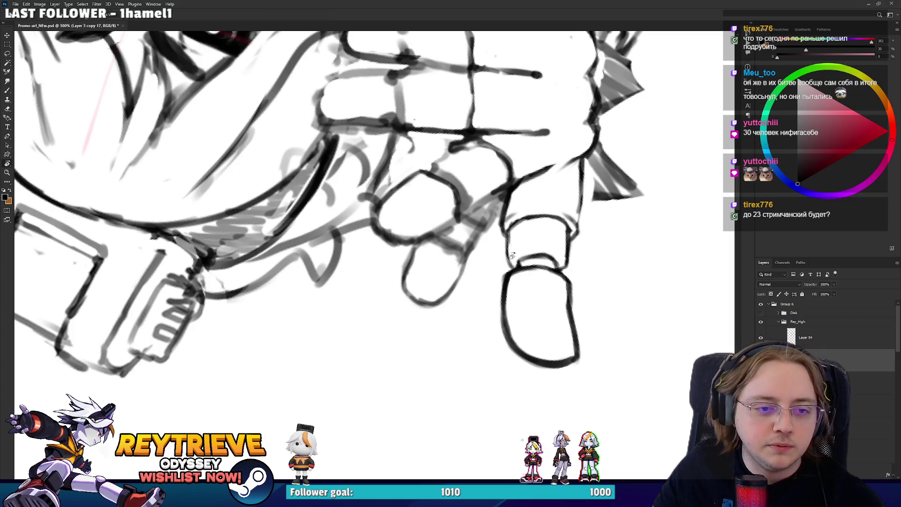
drag(511, 255, 331, 254)
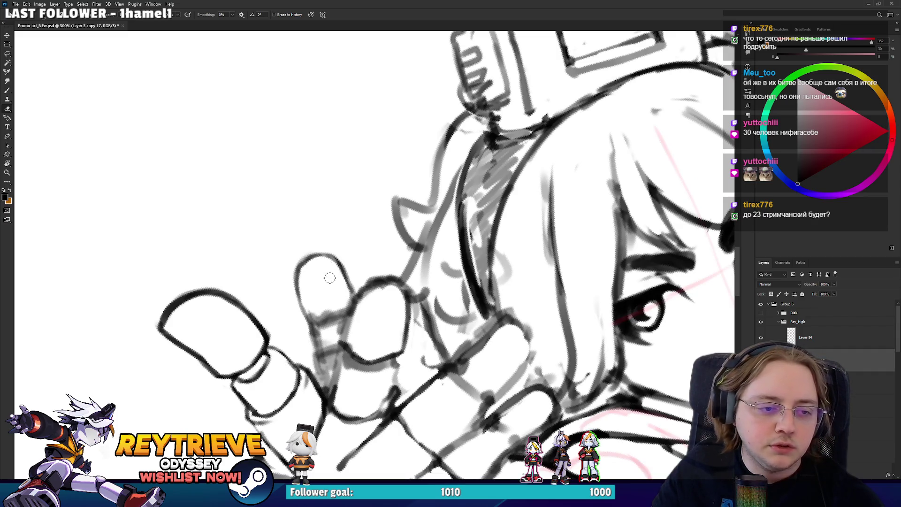
mouse_move(326, 296)
mouse_down()
mouse_move(314, 309)
mouse_move(404, 334)
mouse_move(415, 300)
mouse_up()
key(r)
key(b)
key(e)
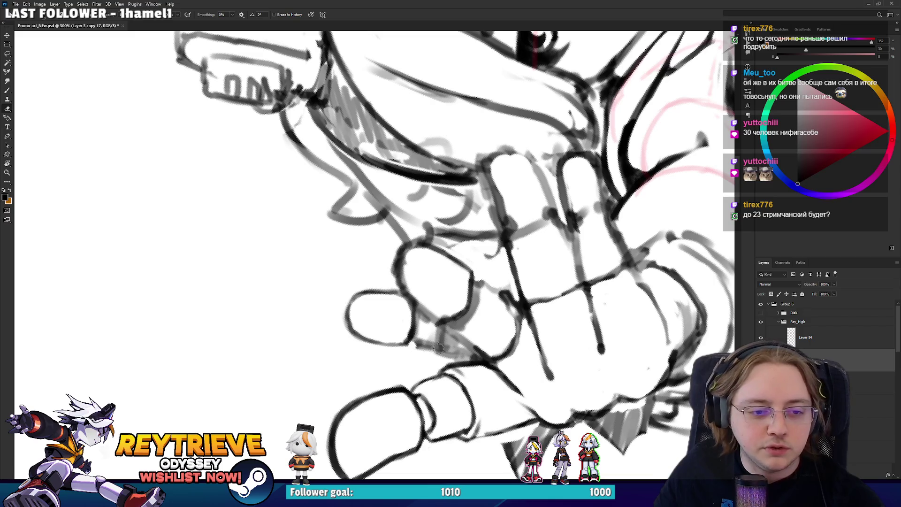
key(b)
key(e)
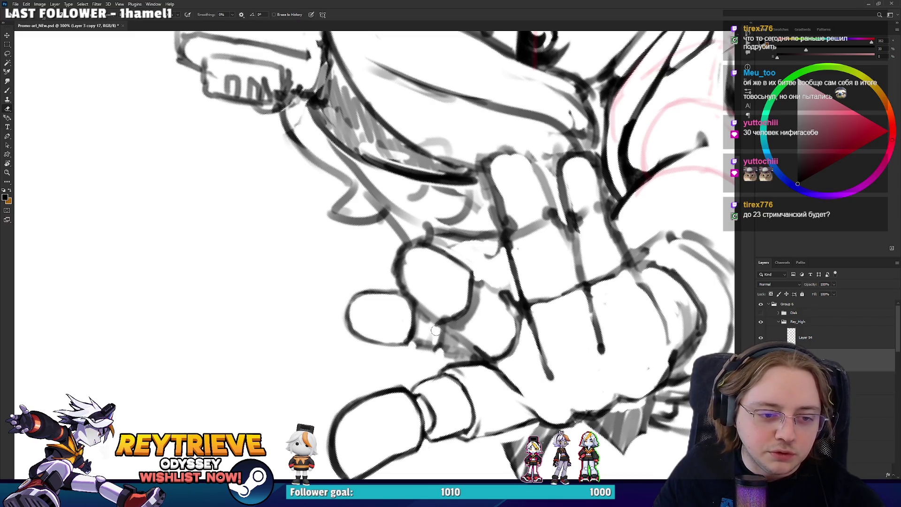
- Erase stray strokes near the fingers and ink a short line along one finger
mouse_move(422, 320)
mouse_down()
mouse_move(371, 305)
mouse_move(368, 331)
mouse_move(394, 283)
mouse_move(417, 305)
mouse_up()
key(b)
key(e)
mouse_move(427, 313)
mouse_down()
mouse_move(454, 233)
mouse_move(498, 176)
mouse_move(404, 296)
mouse_move(393, 261)
mouse_up()
key(r)
key(r)
key(b)
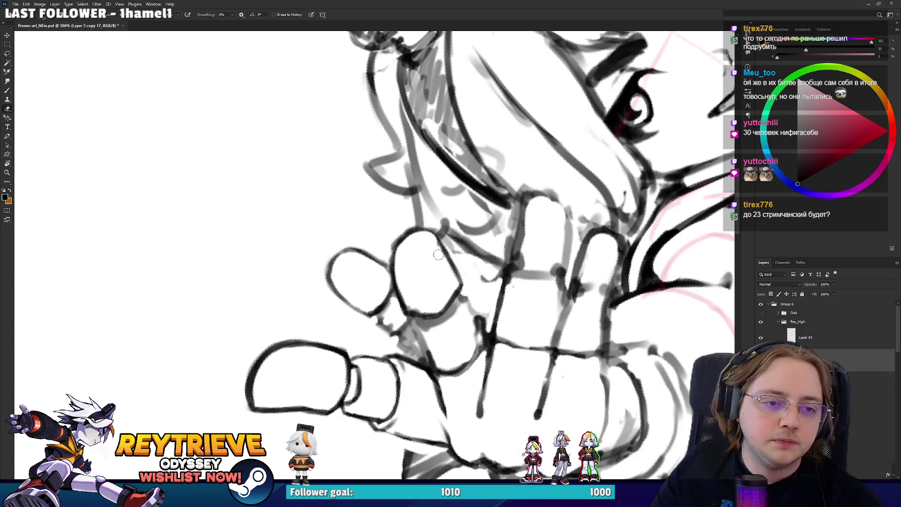
key(e)
key(b)
drag(378, 323, 396, 299)
key(e)
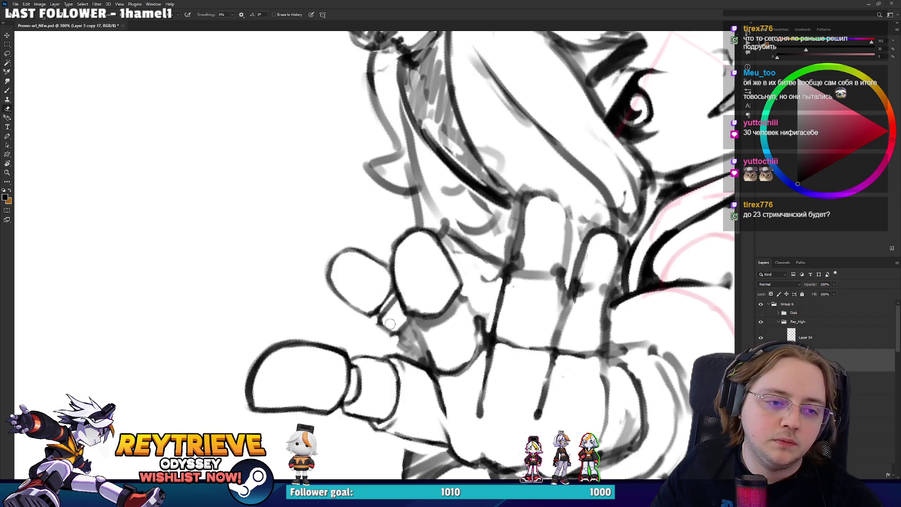
key(b)
- Draw dark lines between the fingers of the outstretched hand
key(r)
mouse_move(424, 288)
mouse_down()
mouse_move(484, 214)
mouse_move(453, 224)
mouse_move(491, 212)
mouse_up()
key(e)
key(b)
key(e)
key(b)
mouse_move(454, 247)
mouse_down()
mouse_move(488, 222)
mouse_move(333, 338)
mouse_up()
key(e)
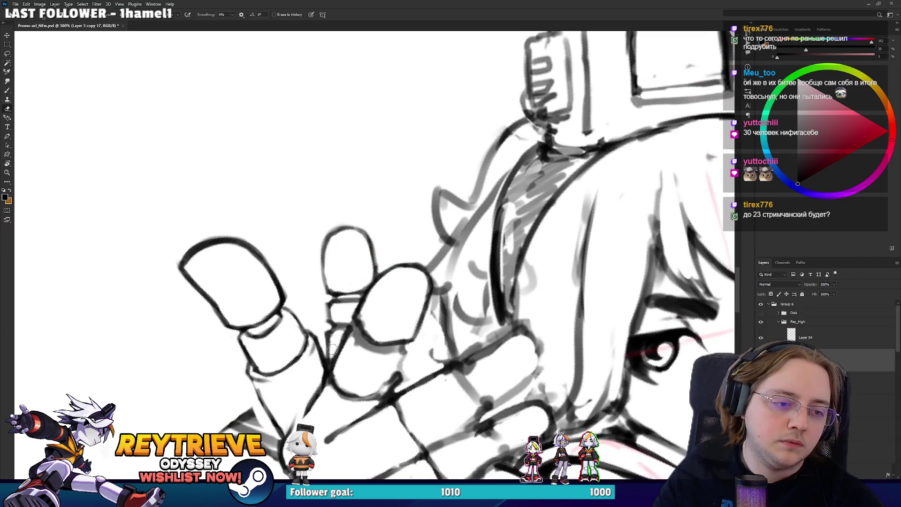
drag(320, 355, 396, 331)
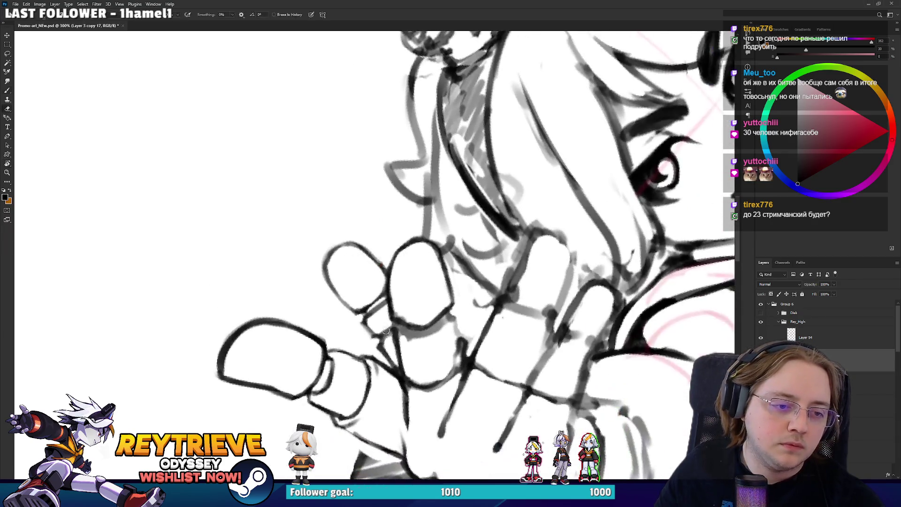
- Check the whole drawing, then darken a finger line on the hand
key(e)
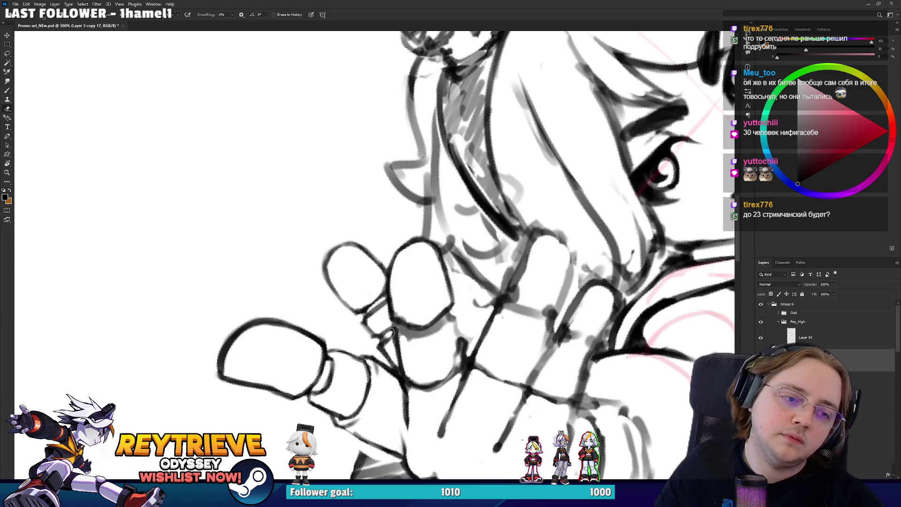
key(b)
mouse_move(407, 298)
mouse_down()
mouse_move(399, 282)
mouse_move(371, 275)
mouse_move(443, 262)
mouse_up()
scroll(444, 261, down, 4)
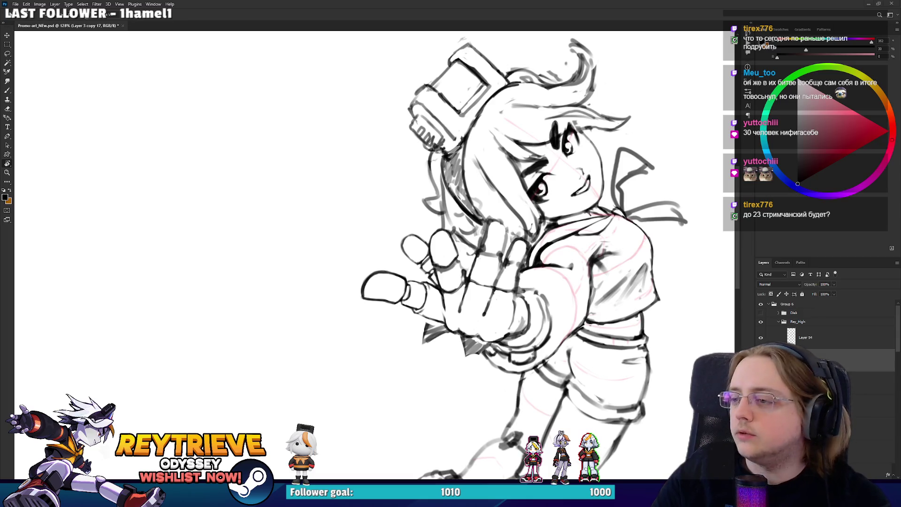
scroll(453, 283, up, 4)
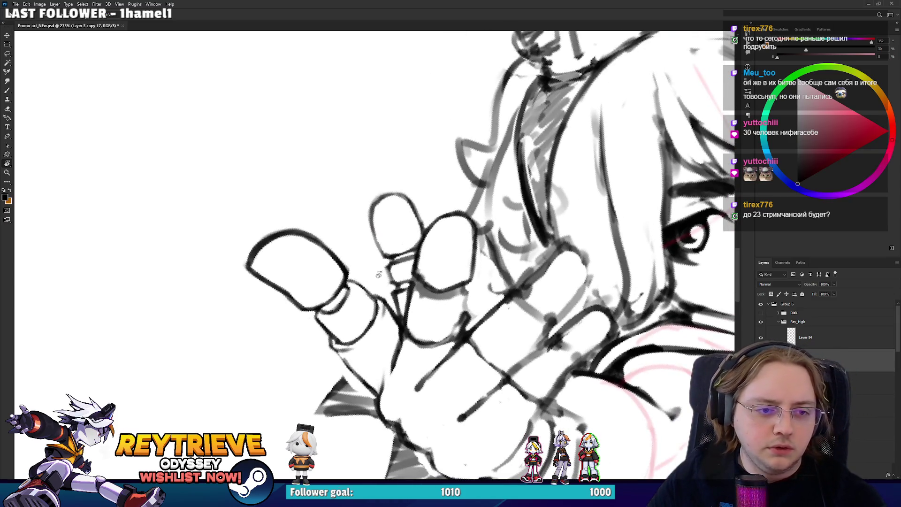
key(e)
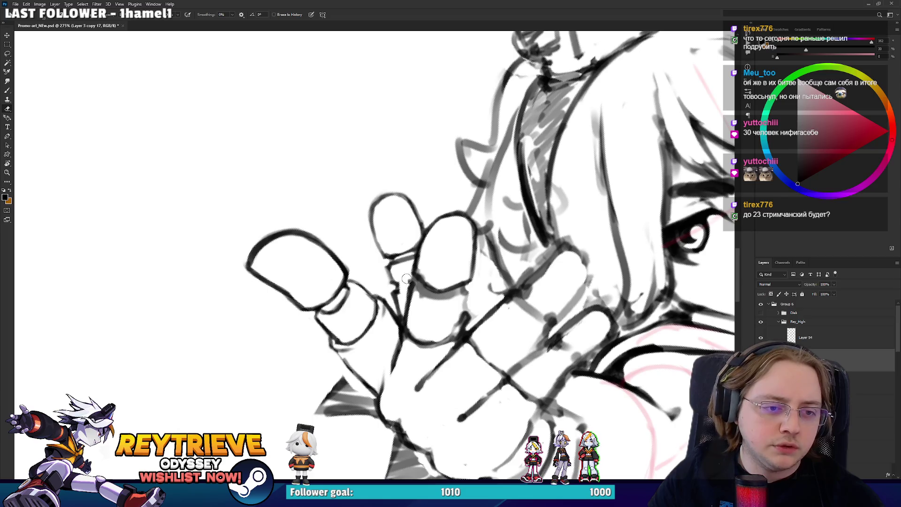
key(b)
drag(387, 272, 399, 300)
key(e)
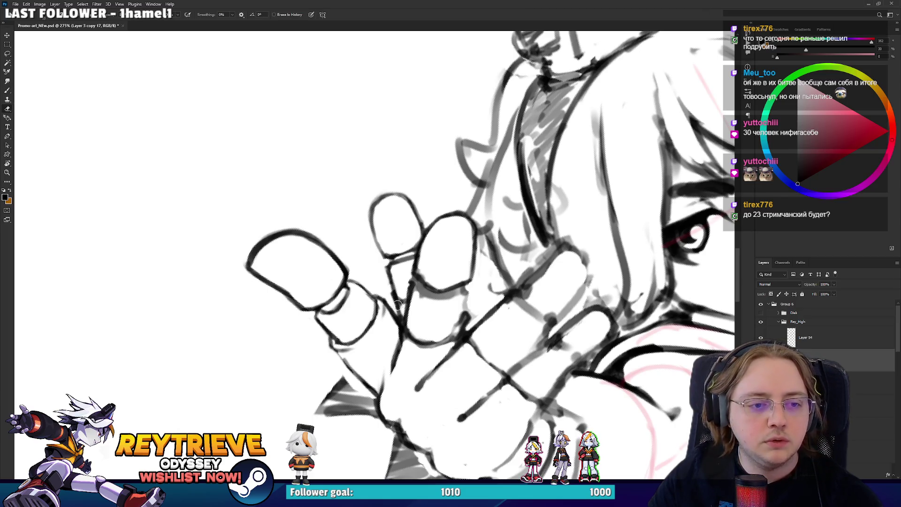
key(b)
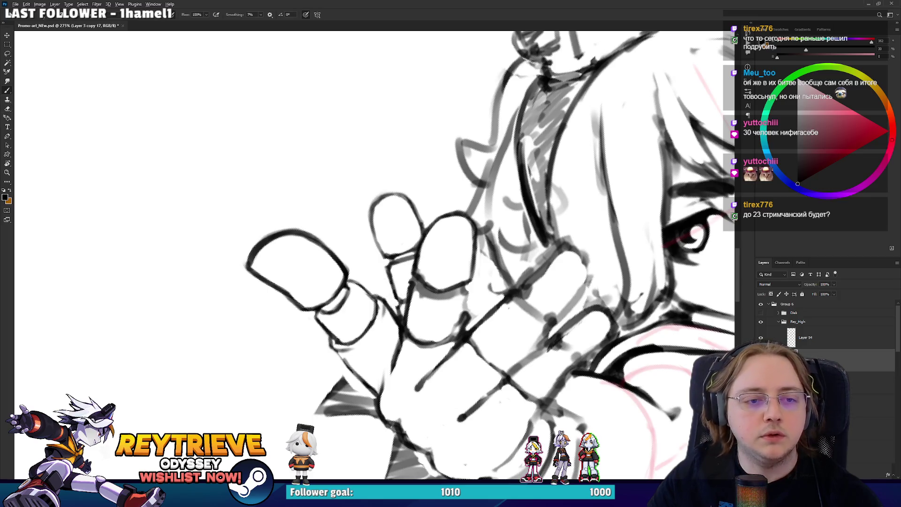
scroll(408, 305, down, 5)
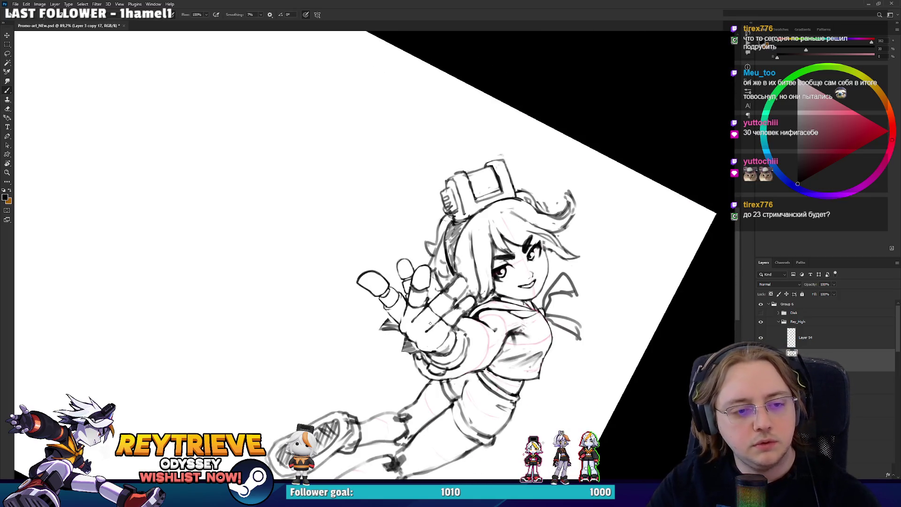
scroll(430, 324, up, 8)
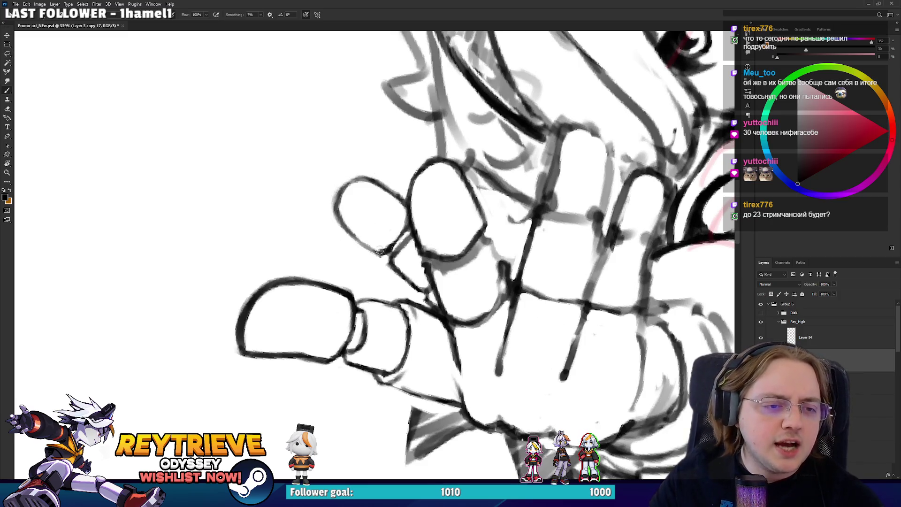
- Turn the hand and erase the line between the fingers
key(r)
mouse_move(407, 216)
mouse_down()
mouse_move(440, 259)
mouse_move(388, 273)
mouse_move(406, 278)
mouse_move(376, 279)
mouse_move(438, 281)
mouse_move(396, 309)
mouse_up()
key(e)
key(b)
key(r)
key(b)
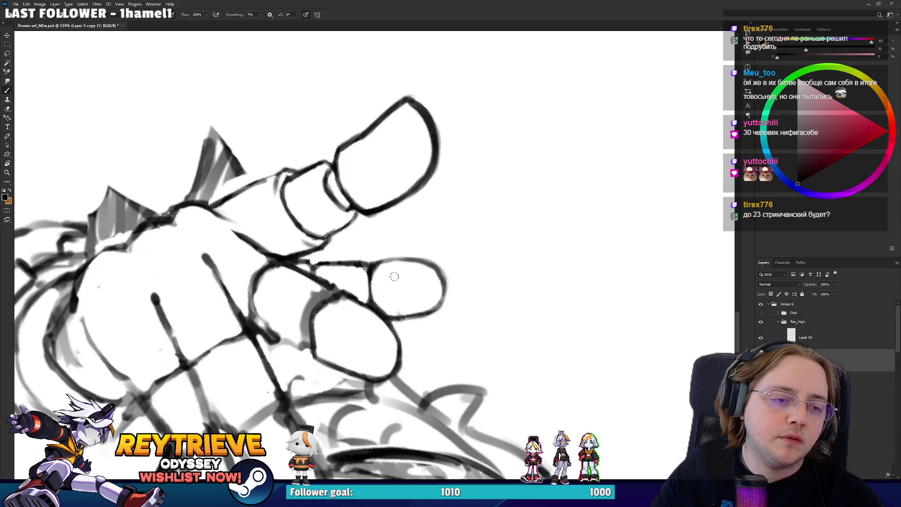
- Erase the smallest fingertip's upper-left outline and redraw its left outline
key(r)
mouse_move(393, 278)
mouse_down()
mouse_move(369, 210)
mouse_move(375, 230)
mouse_move(361, 233)
mouse_up()
key(e)
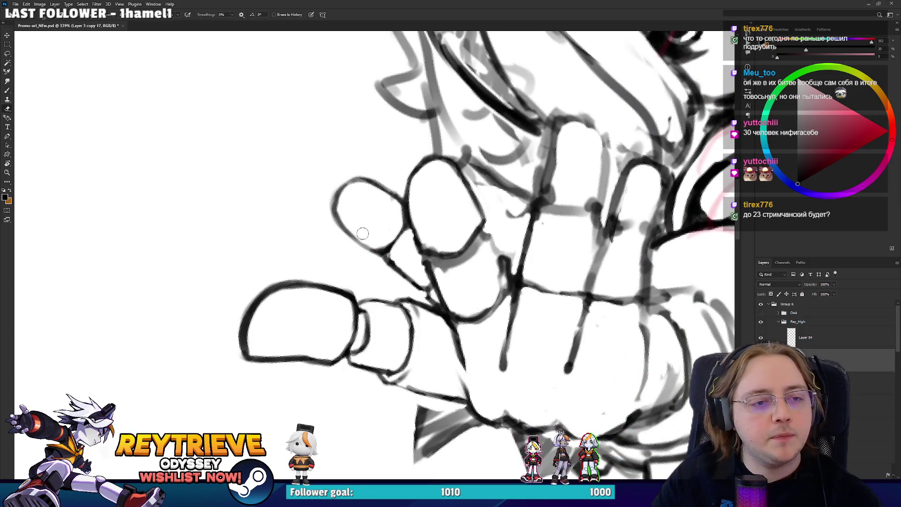
key(e)
drag(347, 198, 359, 173)
key(b)
drag(339, 228, 370, 179)
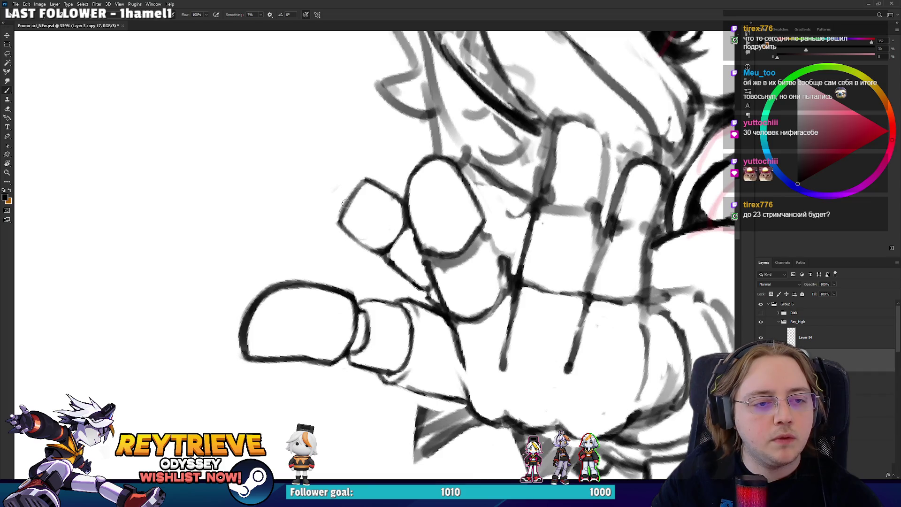
- Ink, erase and redraw the left edge of the fingernail
key(r)
drag(363, 229, 434, 250)
key(r)
key(b)
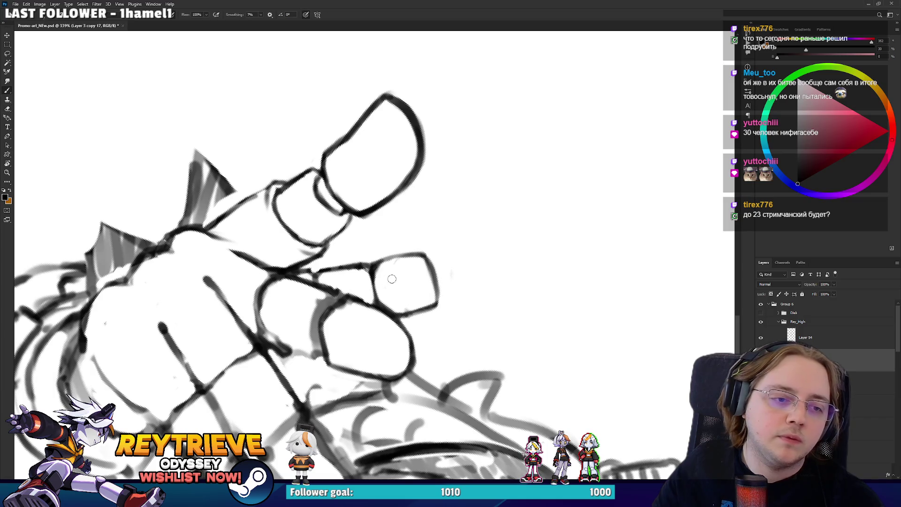
drag(378, 293, 385, 259)
key(e)
drag(388, 301, 374, 270)
key(b)
drag(376, 308, 374, 273)
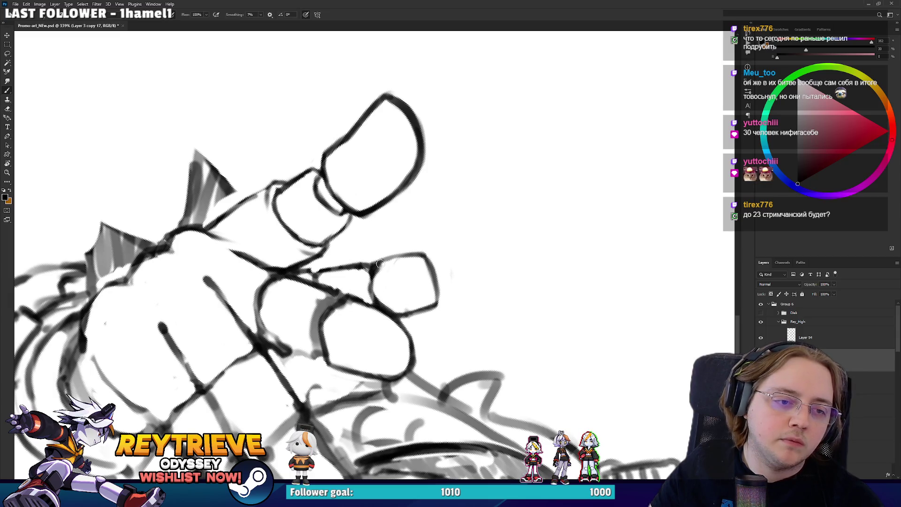
- Swing the view to a new angle and touch up the fingernail edge again
key(r)
mouse_move(402, 302)
mouse_down()
mouse_move(414, 202)
mouse_move(364, 214)
mouse_move(350, 202)
mouse_up()
key(e)
key(b)
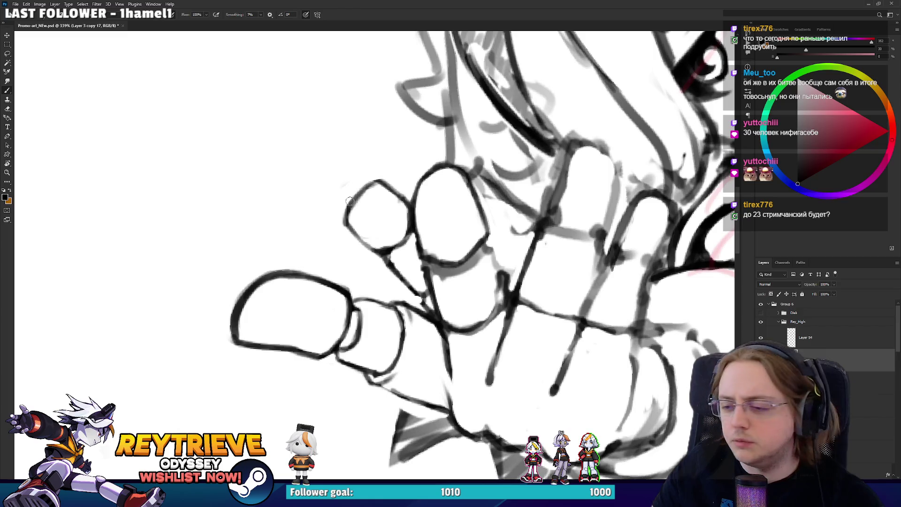
key(r)
mouse_move(345, 216)
mouse_down()
mouse_move(375, 295)
mouse_move(326, 165)
mouse_up()
scroll(330, 151, down, 2)
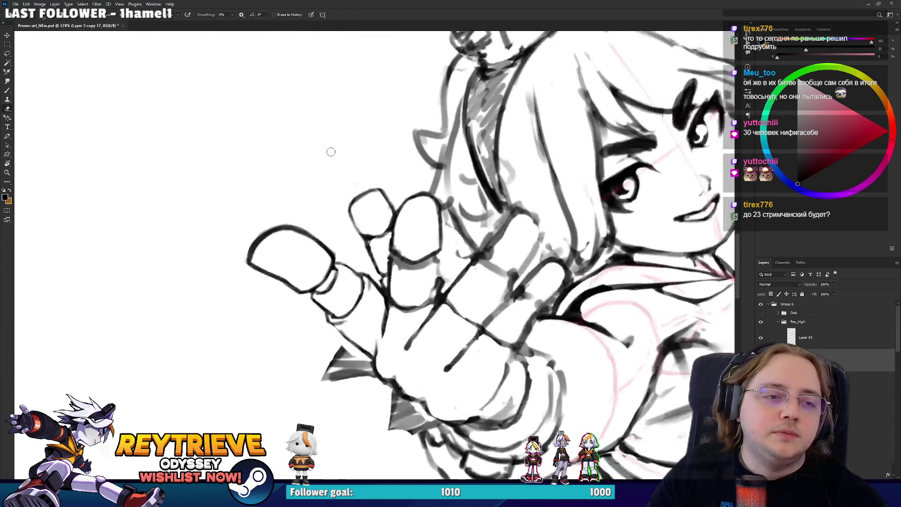
- Turn the hand upright and try a fingernail on the left finger, undoing the misplaced stroke
drag(466, 142, 429, 221)
key(e)
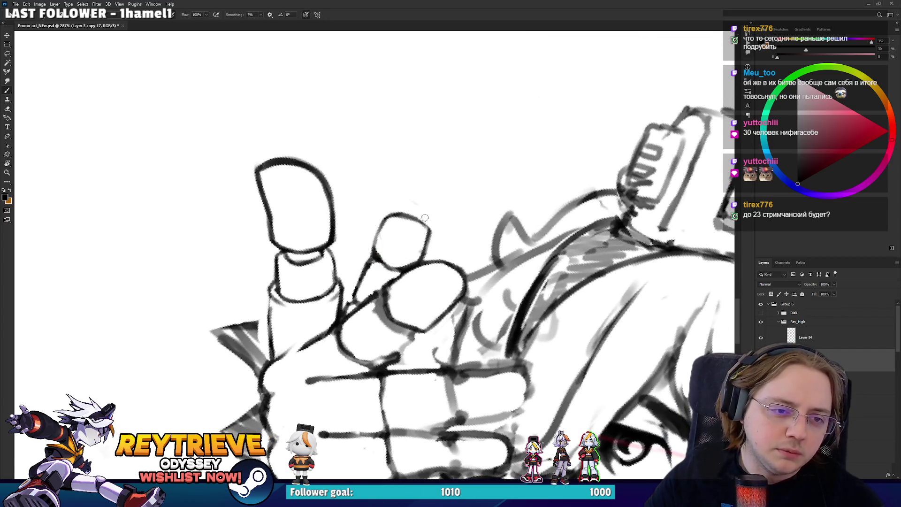
key(r)
mouse_move(474, 224)
mouse_down()
mouse_move(465, 263)
mouse_move(441, 291)
mouse_up()
mouse_move(412, 262)
mouse_down()
mouse_move(369, 275)
mouse_move(389, 272)
mouse_move(411, 251)
mouse_up()
key(b)
mouse_move(301, 231)
mouse_down()
mouse_move(305, 246)
mouse_move(317, 225)
mouse_move(298, 249)
mouse_move(356, 207)
mouse_move(418, 244)
mouse_up()
key(ctrl+z)
key(ctrl+z)
- Replace the boxy left fingertip with a rounded oval outline
key(r)
mouse_move(429, 209)
mouse_down()
mouse_move(399, 244)
mouse_move(362, 175)
mouse_up()
key(r)
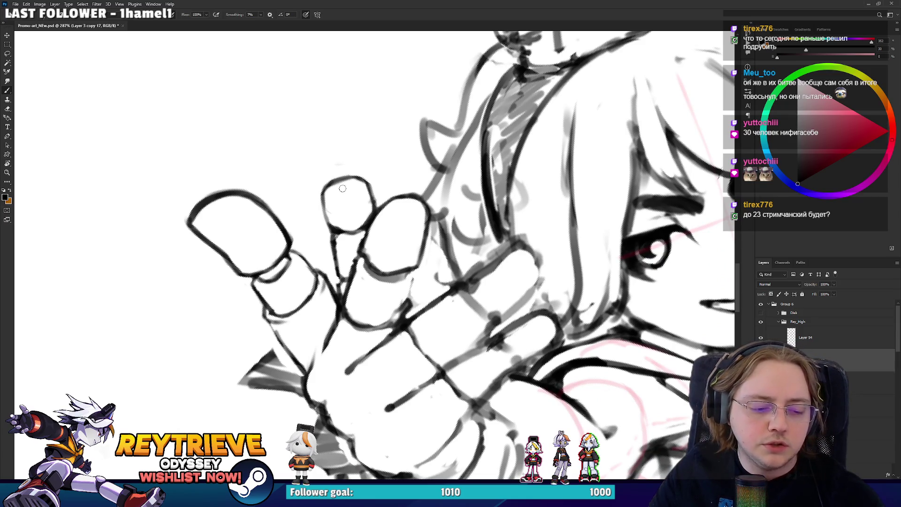
key(e)
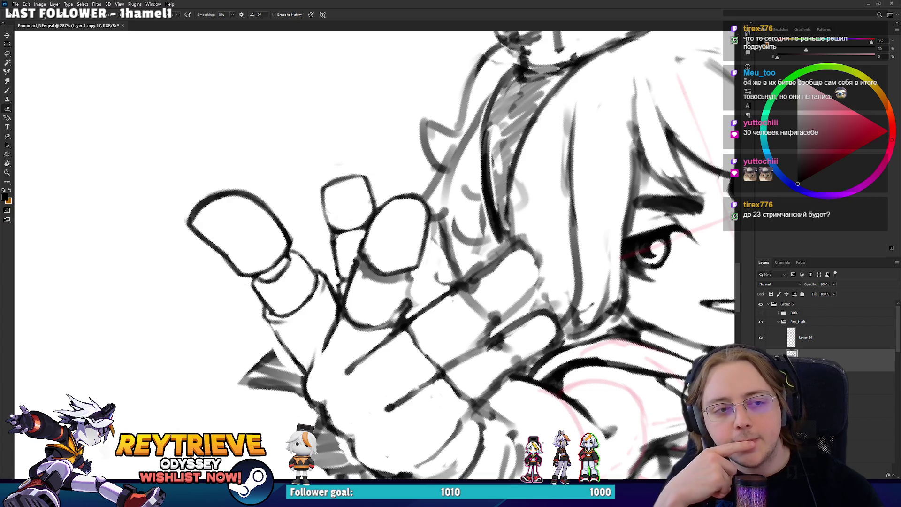
key(ctrl+z)
key(ctrl+z)
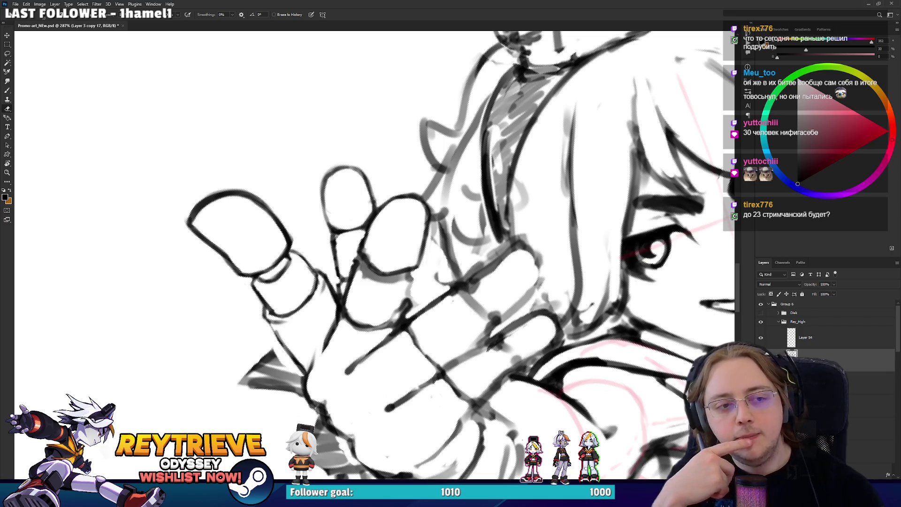
drag(423, 211, 356, 263)
key(b)
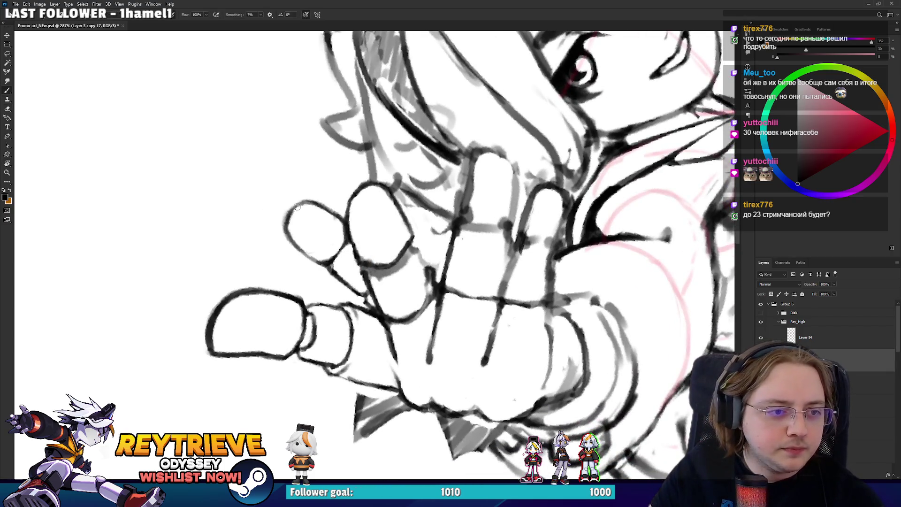
- Angle the fingers and erase the boxy outlines of the neighbouring fingertips
key(r)
mouse_move(300, 213)
mouse_down()
mouse_move(341, 148)
mouse_move(328, 176)
mouse_up()
key(e)
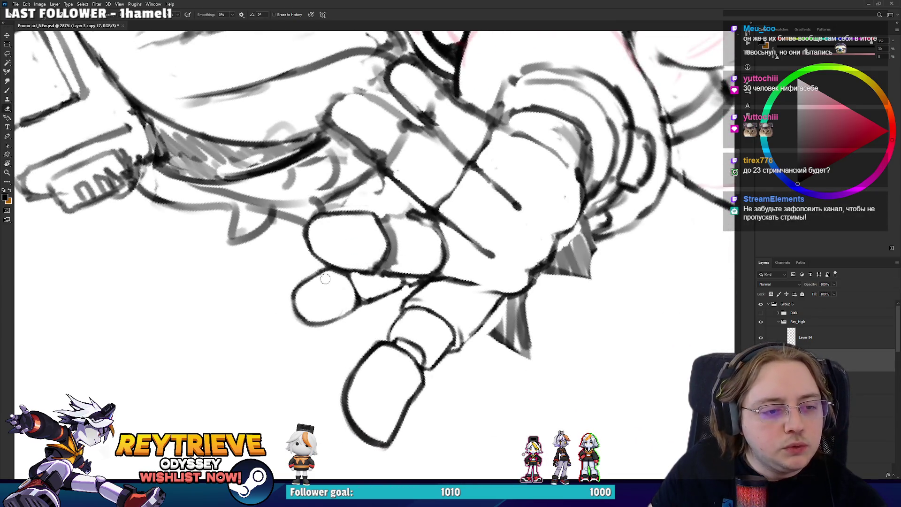
key(r)
mouse_move(334, 312)
mouse_down()
mouse_move(371, 263)
mouse_move(408, 256)
mouse_up()
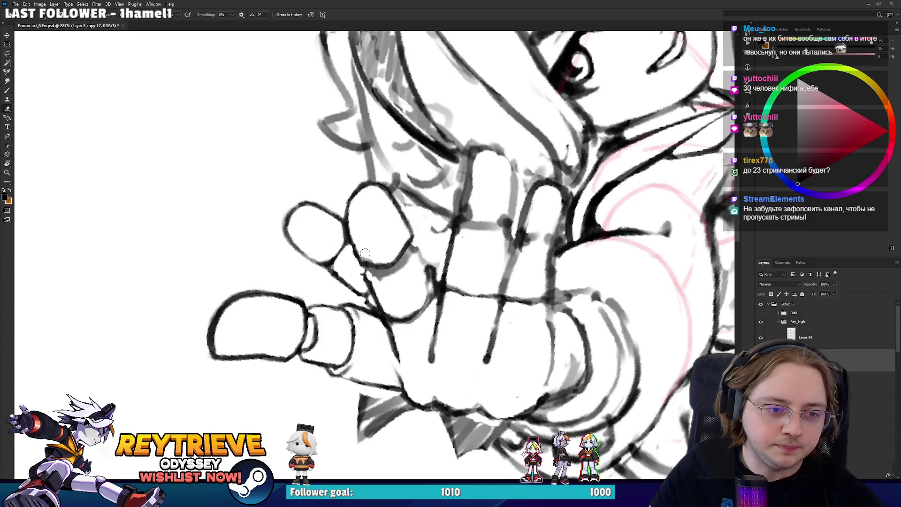
key(r)
drag(397, 244, 303, 238)
- Redraw the remaining fingertips as rounded ovals in bold black lineart
key(r)
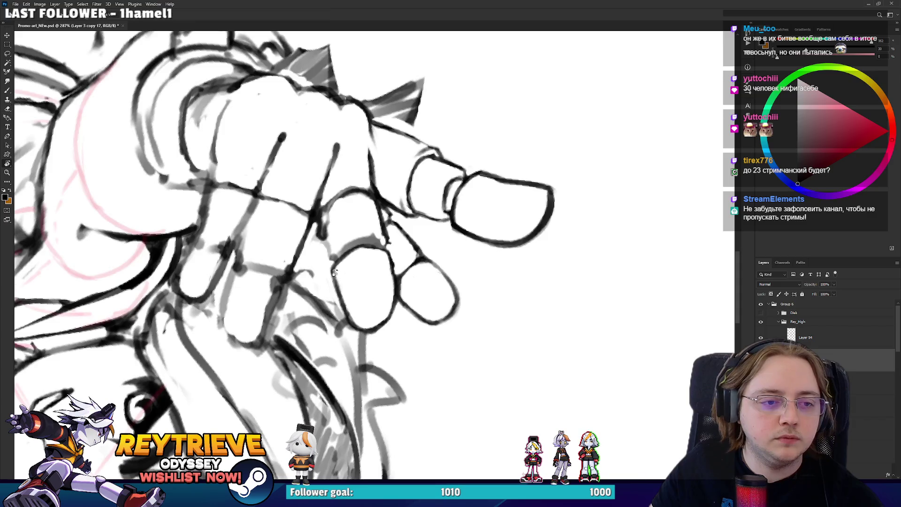
drag(334, 272, 364, 283)
key(e)
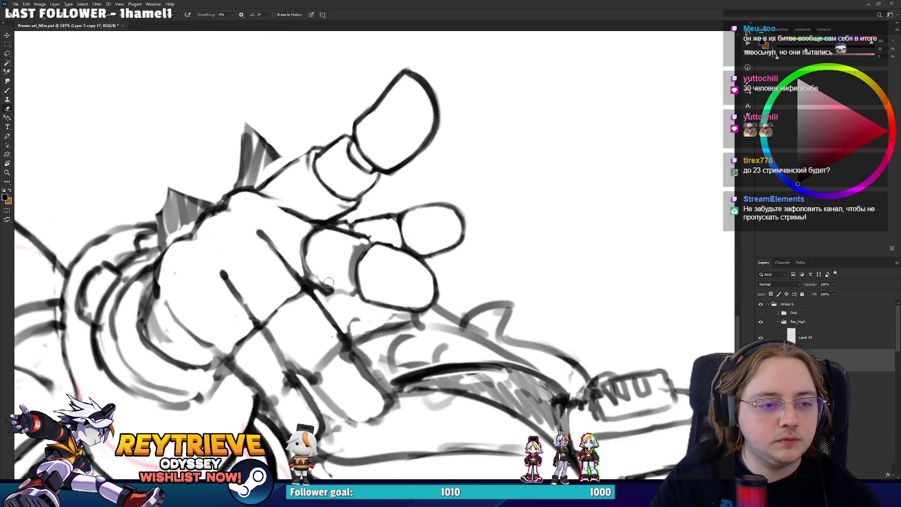
key(r)
mouse_move(324, 237)
mouse_down()
mouse_move(403, 274)
mouse_move(381, 279)
mouse_up()
key(e)
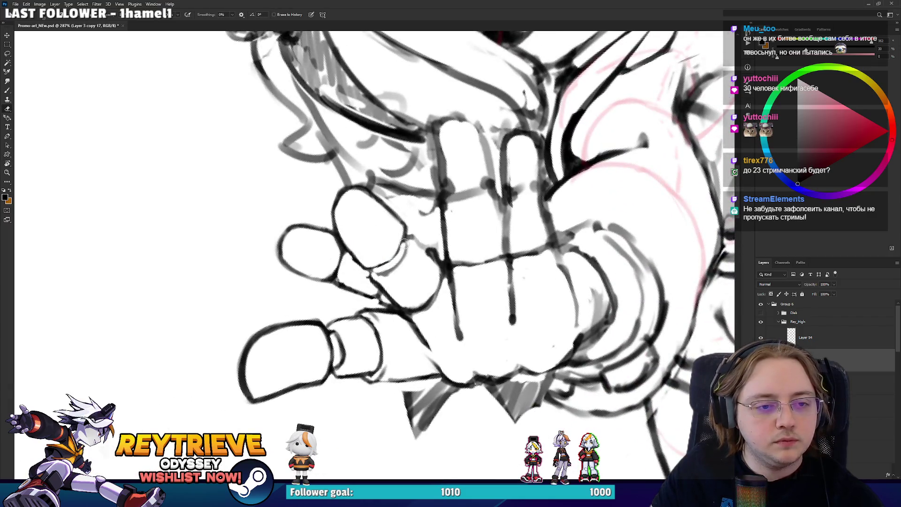
key(b)
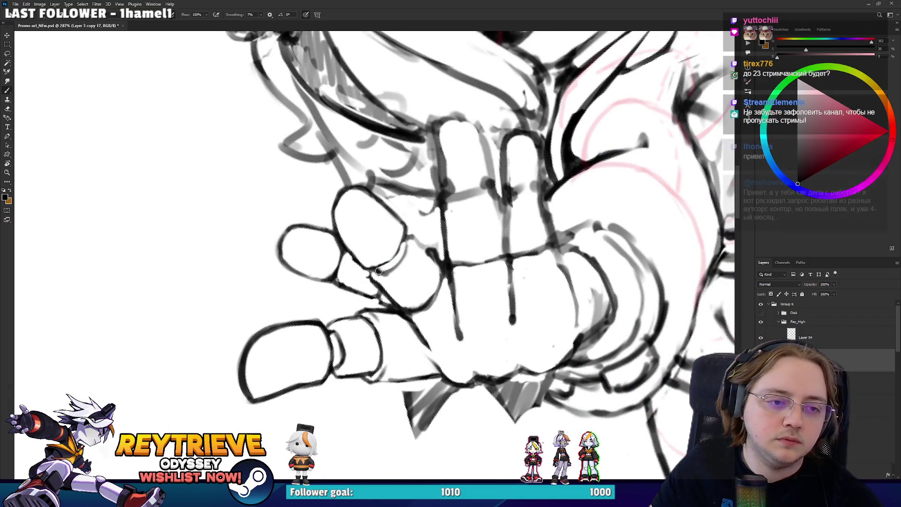
drag(398, 237, 409, 253)
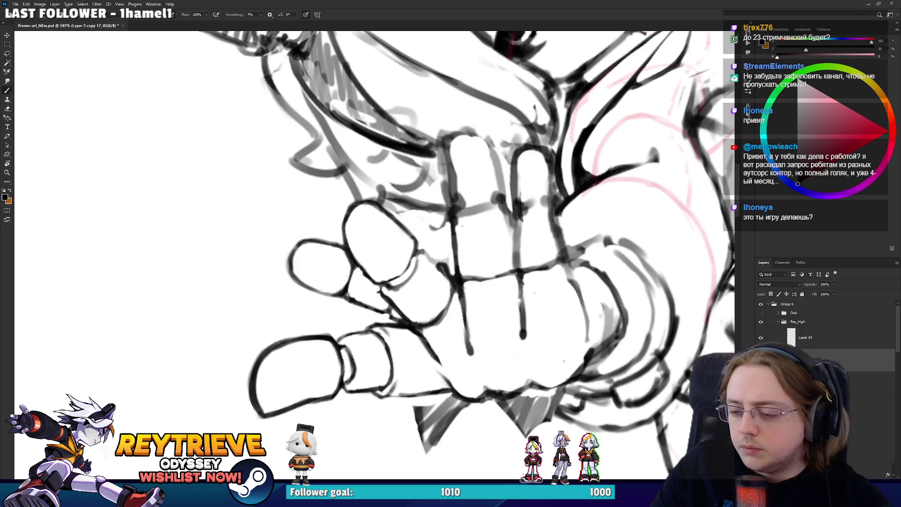
- Add a short black stroke to the finger outline and clean the stray marks around it
key(r)
drag(355, 231, 411, 286)
key(e)
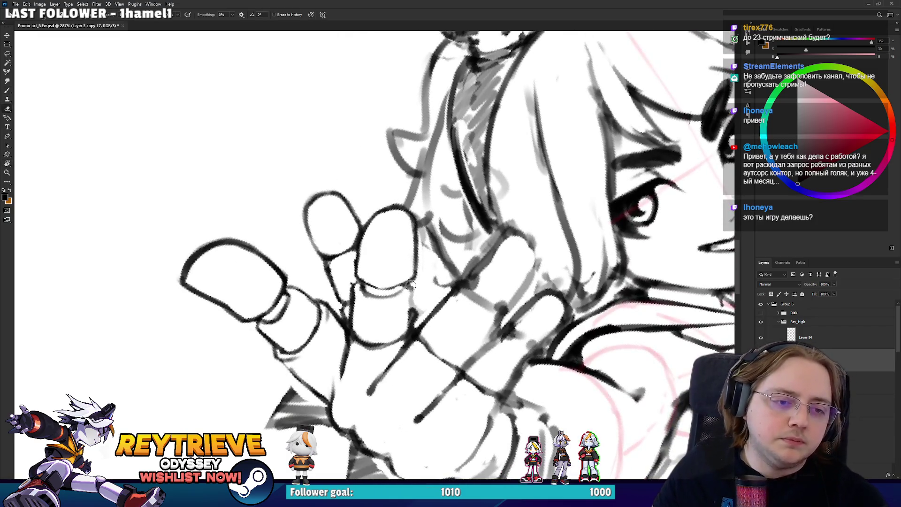
key(b)
drag(416, 296, 413, 327)
key(e)
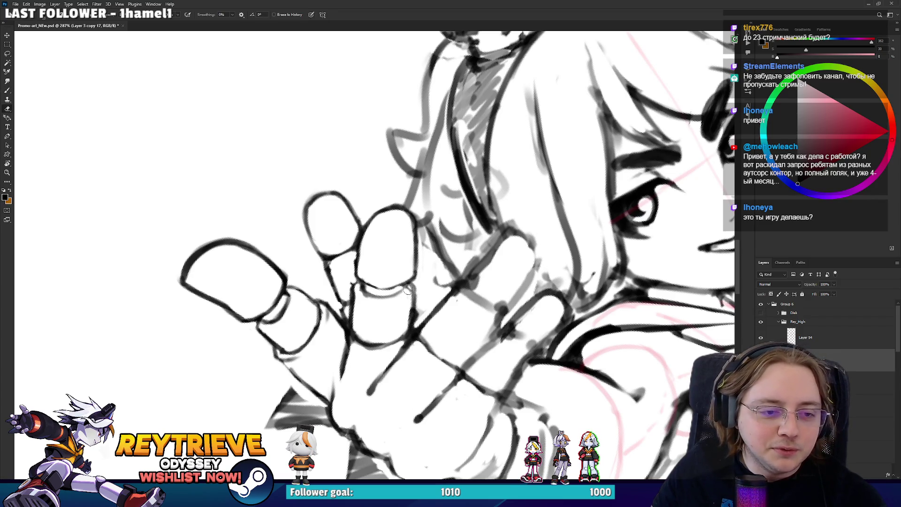
key(r)
drag(409, 292, 415, 272)
key(b)
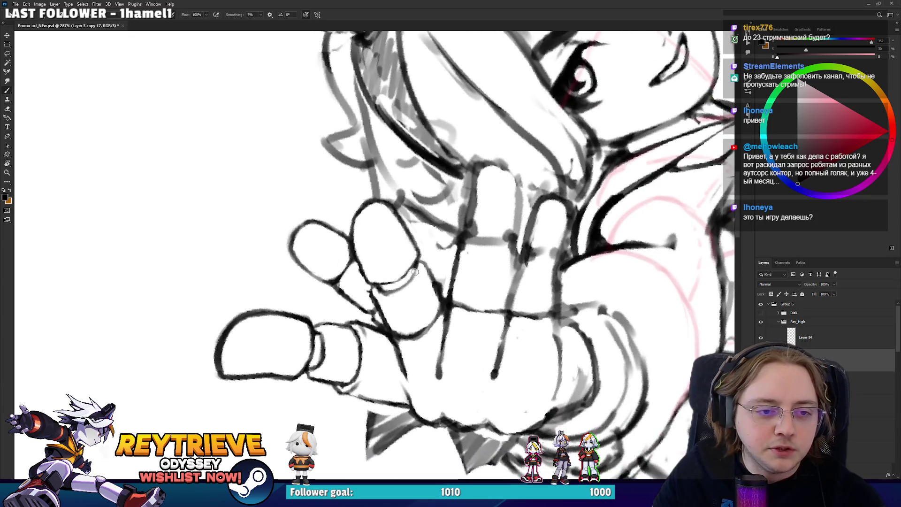
- Erase the excess part of the stroke between the fingers
key(e)
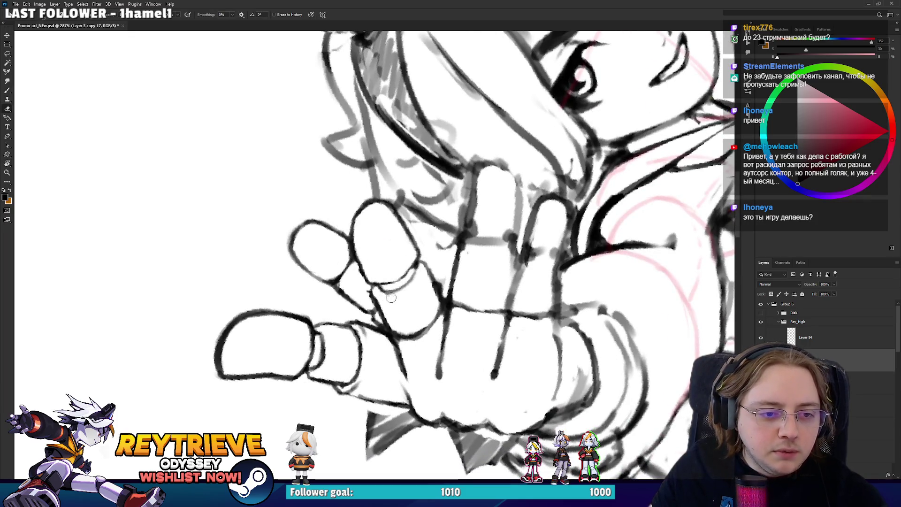
key(b)
key(e)
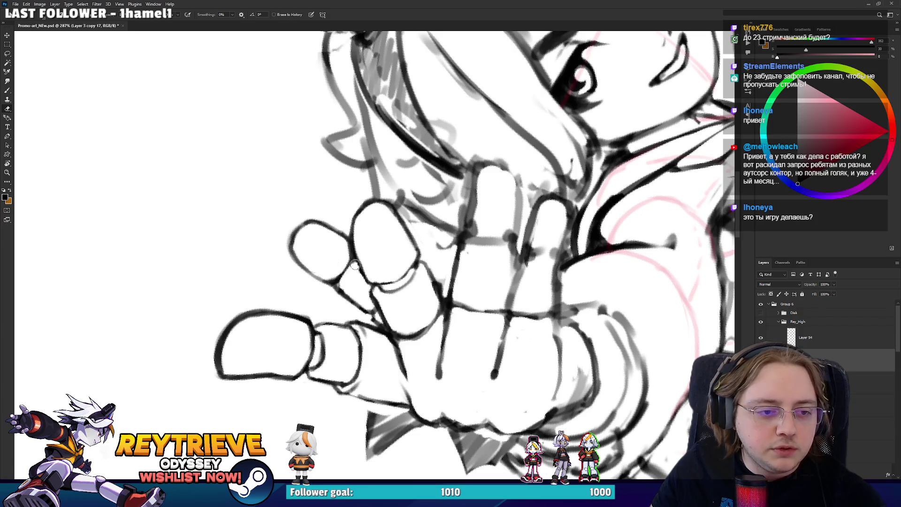
key(b)
key(e)
key(r)
mouse_move(364, 261)
mouse_down()
mouse_move(416, 196)
mouse_move(383, 235)
mouse_move(312, 254)
mouse_move(300, 228)
mouse_move(309, 218)
mouse_move(412, 210)
mouse_move(403, 265)
mouse_move(389, 287)
mouse_move(384, 282)
mouse_move(447, 235)
mouse_move(366, 256)
mouse_up()
key(b)
key(e)
- Ink darker lines dividing the fingers across the palm with the fingers turned upright
key(r)
key(e)
key(r)
key(b)
key(r)
key(r)
key(e)
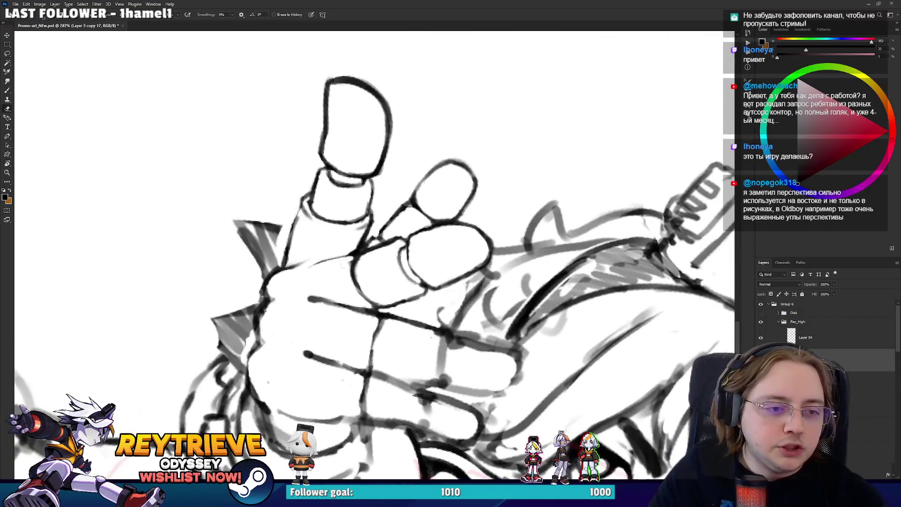
key(r)
mouse_move(355, 293)
mouse_down()
mouse_move(372, 252)
mouse_move(384, 252)
mouse_up()
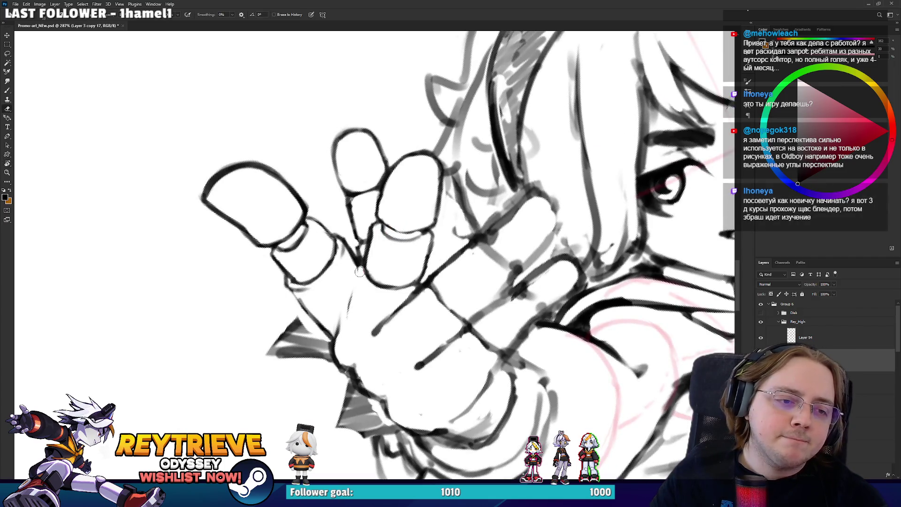
key(b)
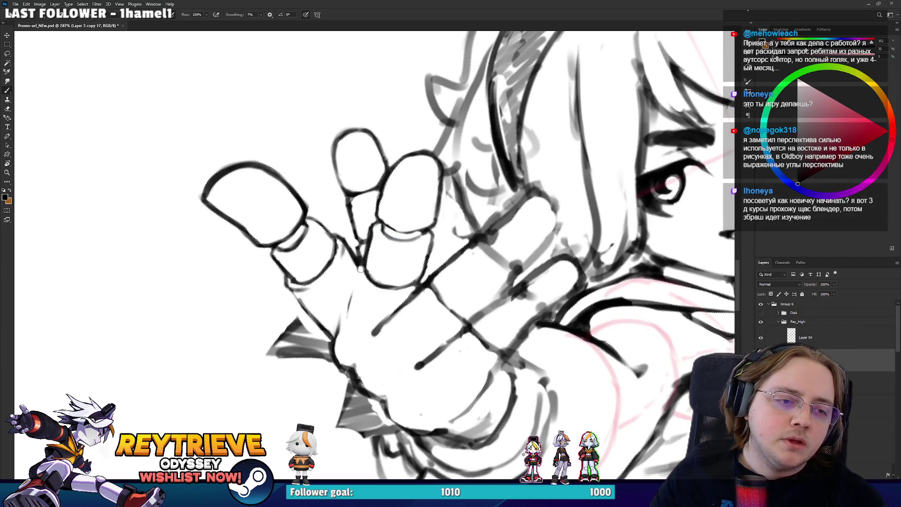
- Trim the lower part of the palm-edge stroke and zoom out to check the figure
key(r)
mouse_move(363, 274)
mouse_down()
mouse_move(362, 344)
mouse_move(331, 289)
mouse_up()
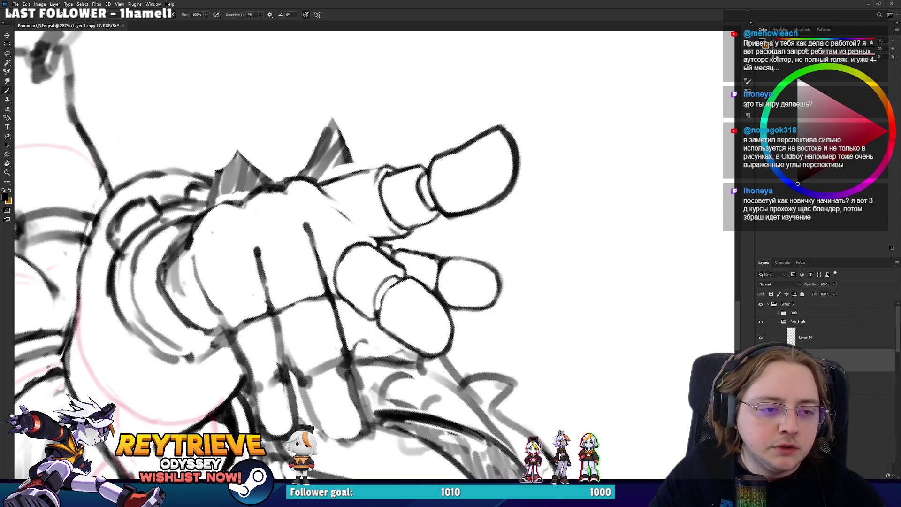
key(r)
mouse_move(352, 276)
mouse_down()
mouse_move(363, 261)
mouse_move(389, 326)
mouse_move(364, 274)
mouse_up()
key(ctrl+z)
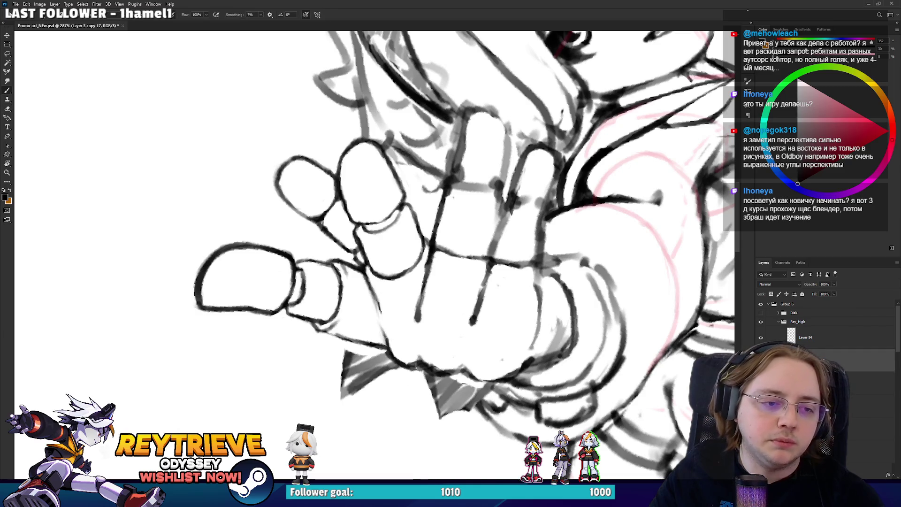
key(e)
drag(384, 326, 378, 296)
scroll(401, 255, down, 5)
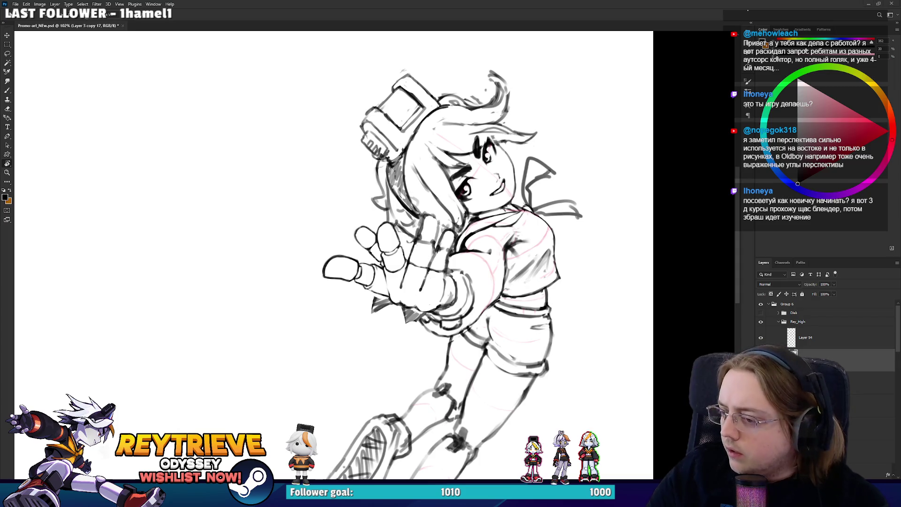
key(alt+Tab)
scroll(399, 209, down, 3)
scroll(531, 311, up, 5)
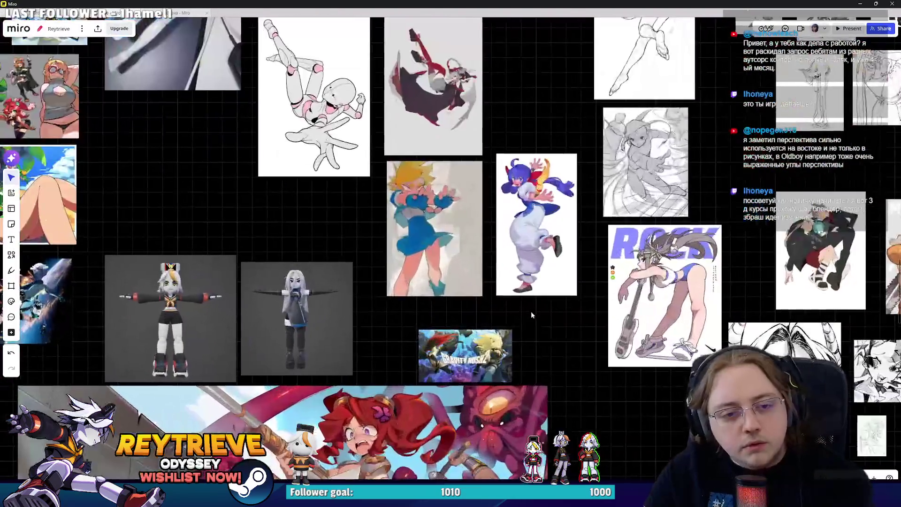
scroll(531, 311, down, 3)
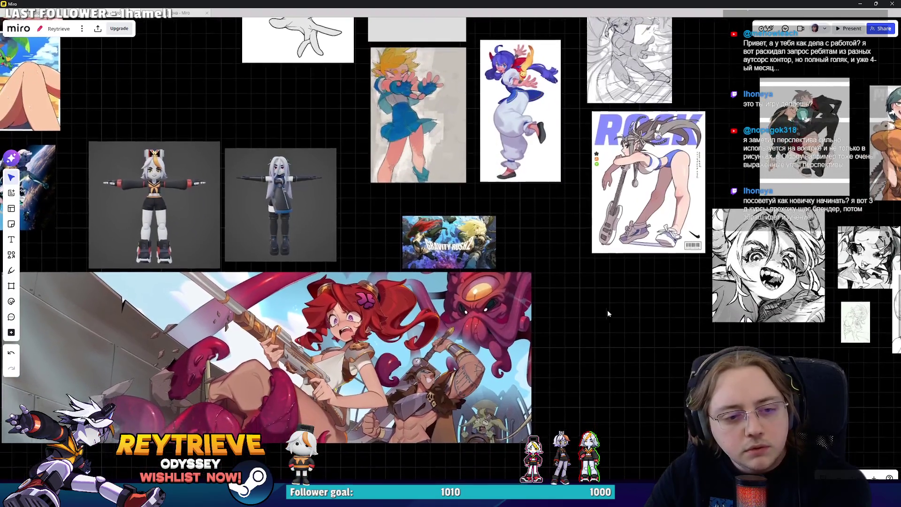
scroll(607, 310, up, 10)
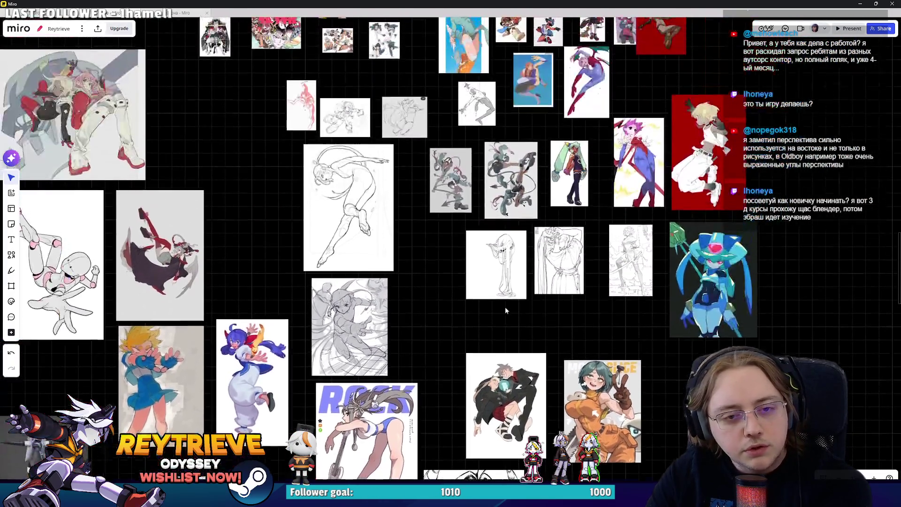
scroll(505, 310, up, 5)
scroll(540, 312, up, 5)
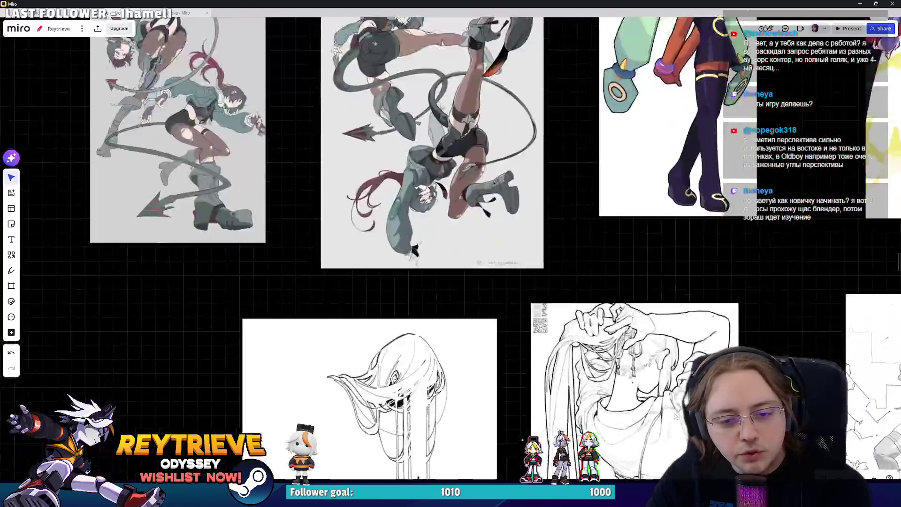
scroll(675, 416, up, 3)
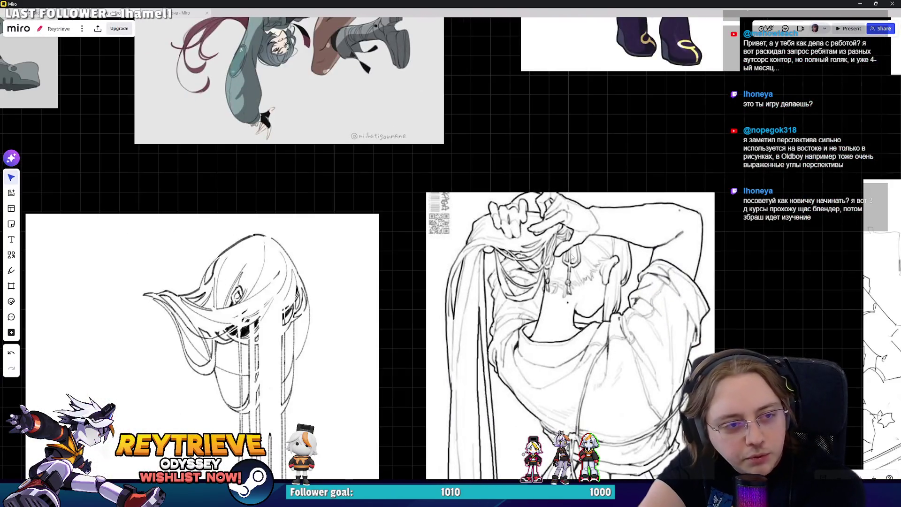
scroll(572, 256, down, 6)
scroll(629, 293, up, 6)
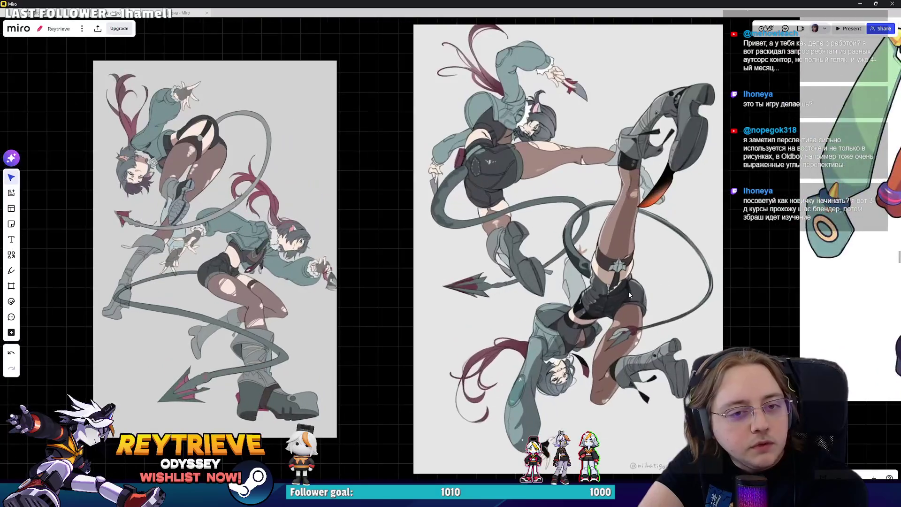
scroll(629, 291, down, 1)
scroll(424, 277, down, 5)
scroll(532, 261, up, 3)
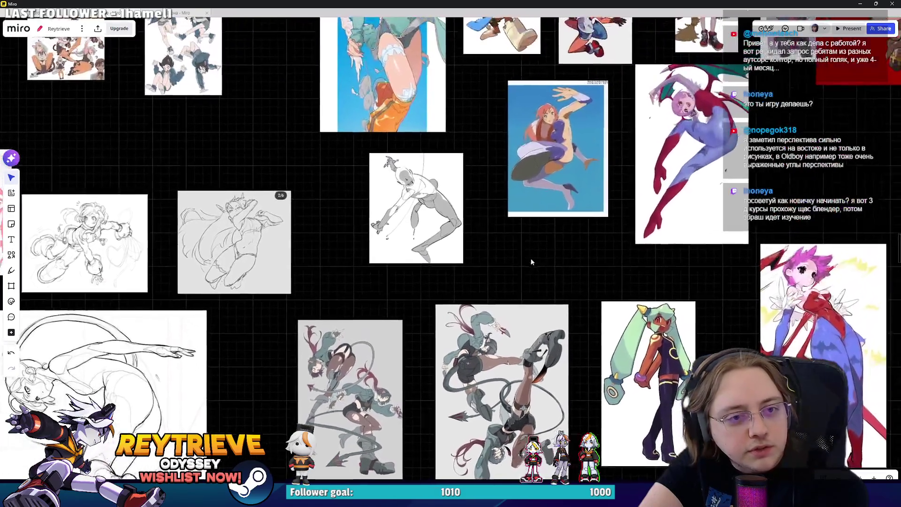
scroll(531, 261, up, 3)
scroll(399, 279, up, 4)
scroll(470, 366, down, 4)
scroll(448, 370, up, 1)
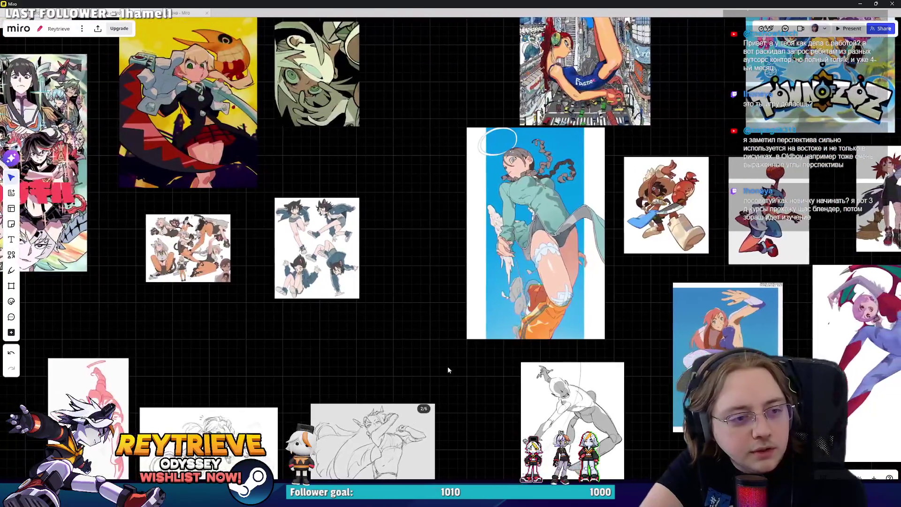
key(alt+Tab)
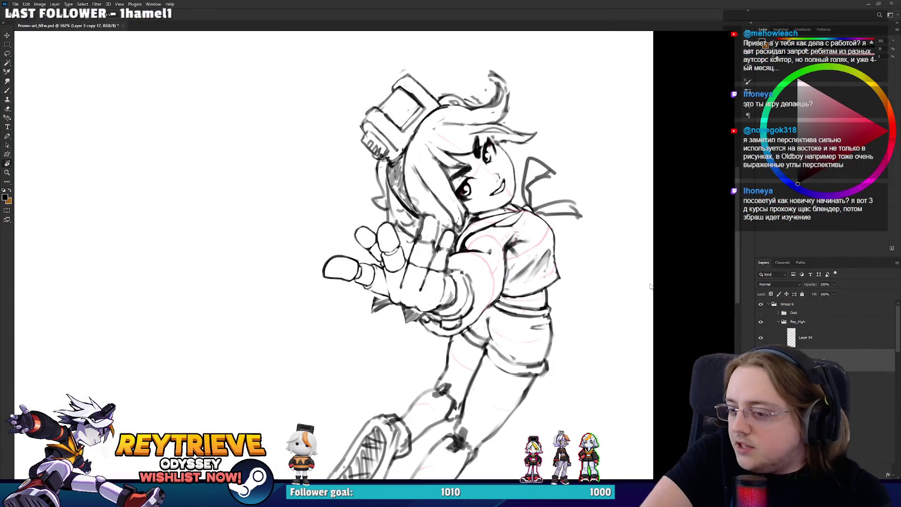
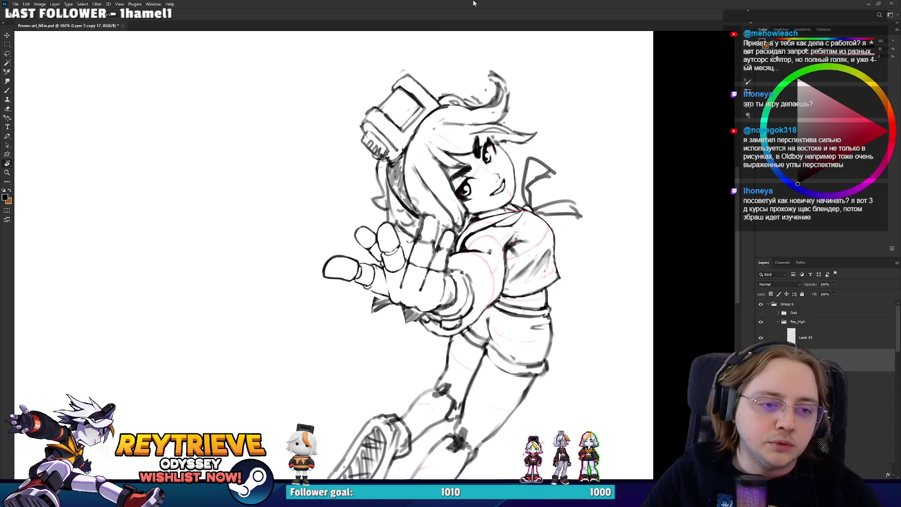
- Zoom to 353% on the hand and rotate the canvas to a comfortable angle for erasing
scroll(392, 245, up, 5)
drag(392, 244, 334, 299)
key(e)
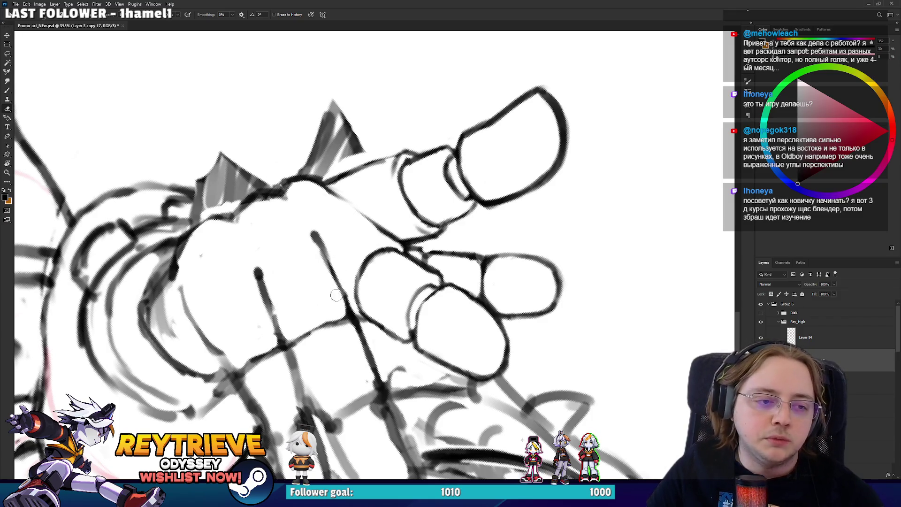
key(r)
mouse_move(353, 303)
mouse_down()
mouse_move(422, 300)
mouse_move(460, 263)
mouse_move(470, 218)
mouse_move(428, 317)
mouse_move(441, 282)
mouse_move(446, 300)
mouse_move(430, 315)
mouse_up()
key(r)
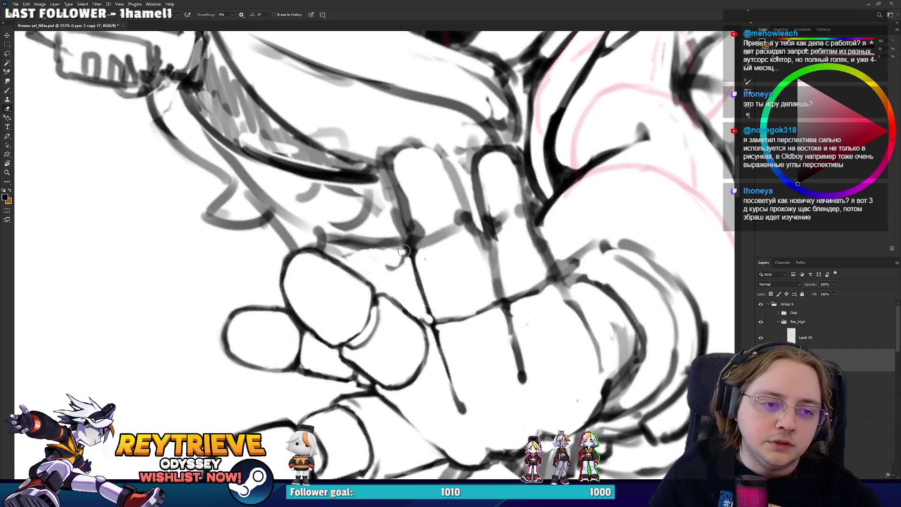
- Bring the face in beside the hand and erase small stray marks on the finger
drag(400, 253, 463, 236)
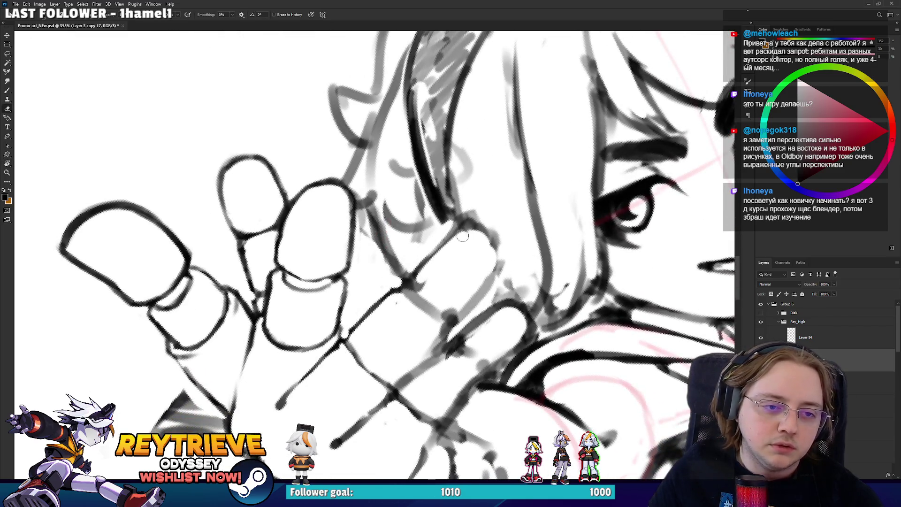
key(r)
mouse_move(518, 225)
mouse_down()
mouse_move(544, 331)
mouse_move(489, 296)
mouse_up()
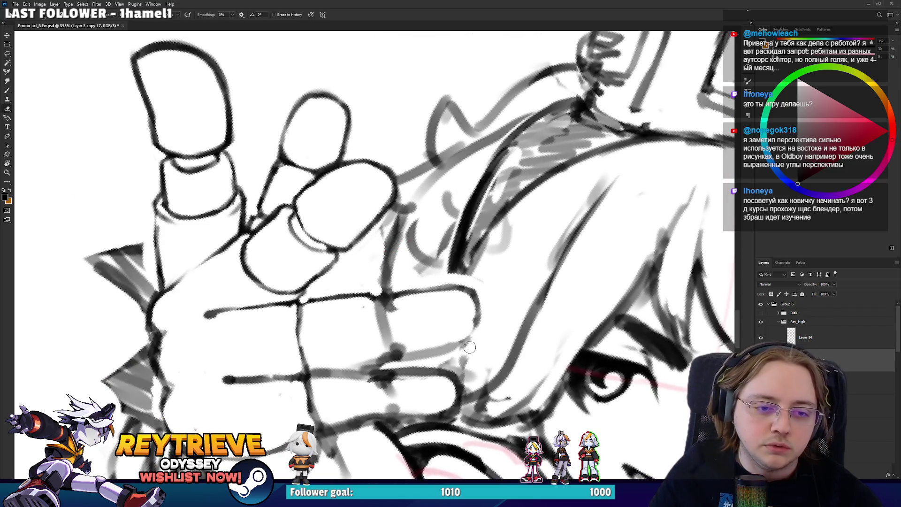
drag(490, 328, 458, 323)
drag(505, 256, 484, 222)
key(e)
mouse_move(474, 256)
mouse_down()
mouse_move(458, 246)
mouse_move(473, 249)
mouse_up()
- Ink a fingernail edge from a rotated view, then turn the hand upright
key(r)
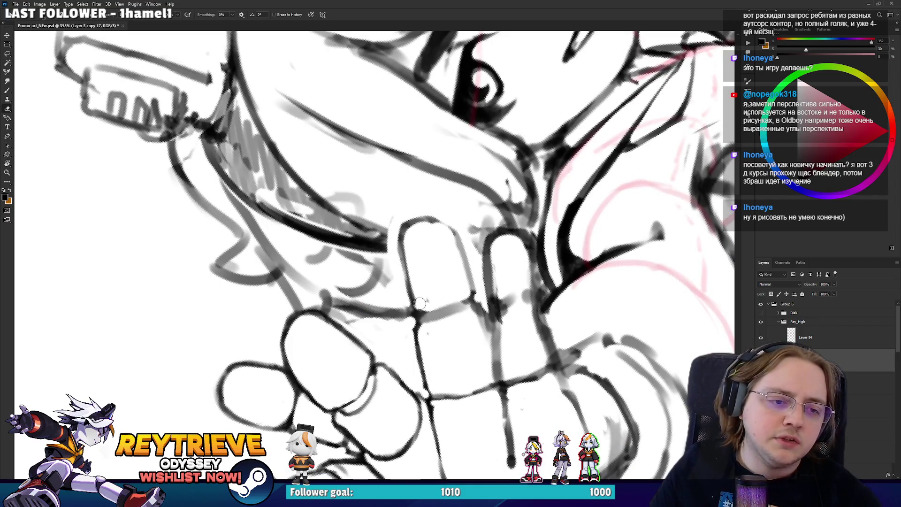
mouse_move(454, 240)
mouse_down()
mouse_move(329, 188)
mouse_move(323, 179)
mouse_move(336, 162)
mouse_move(408, 235)
mouse_up()
key(b)
key(r)
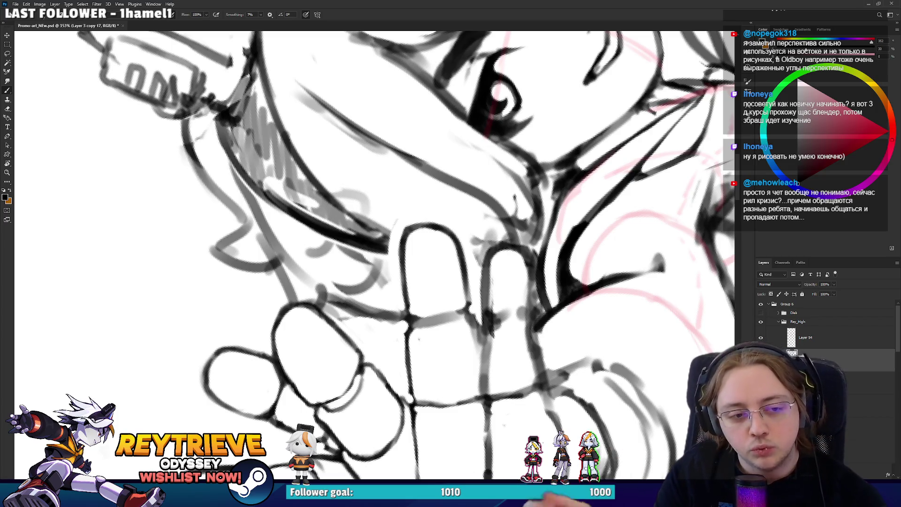
mouse_move(263, 263)
mouse_down()
mouse_move(324, 303)
mouse_move(329, 348)
mouse_move(326, 340)
mouse_move(314, 357)
mouse_move(307, 310)
mouse_up()
- Tilt the hand and face to a new angle, refine the finger outlines, then reset the rotation
key(e)
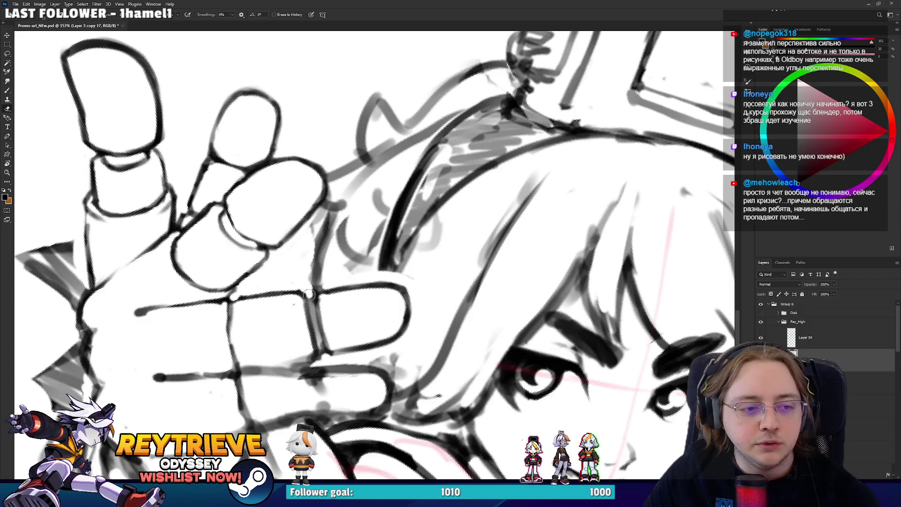
key(r)
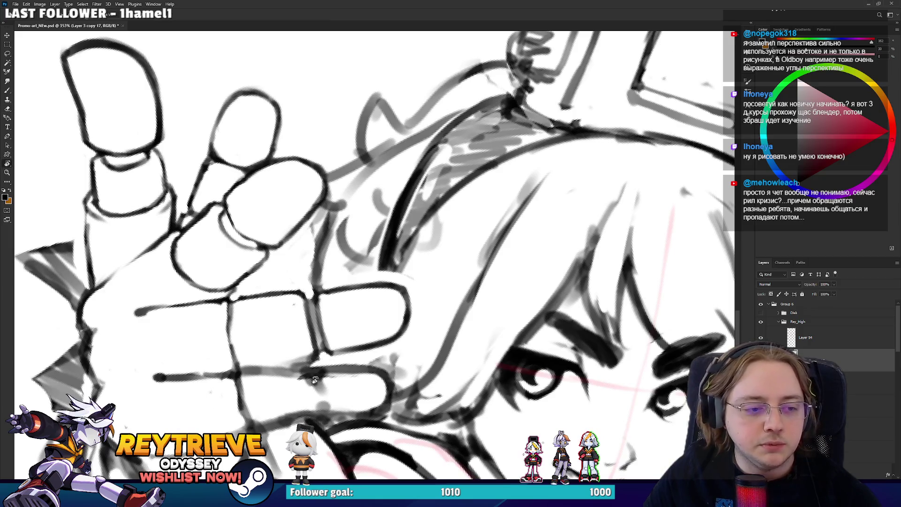
drag(323, 360, 395, 371)
key(b)
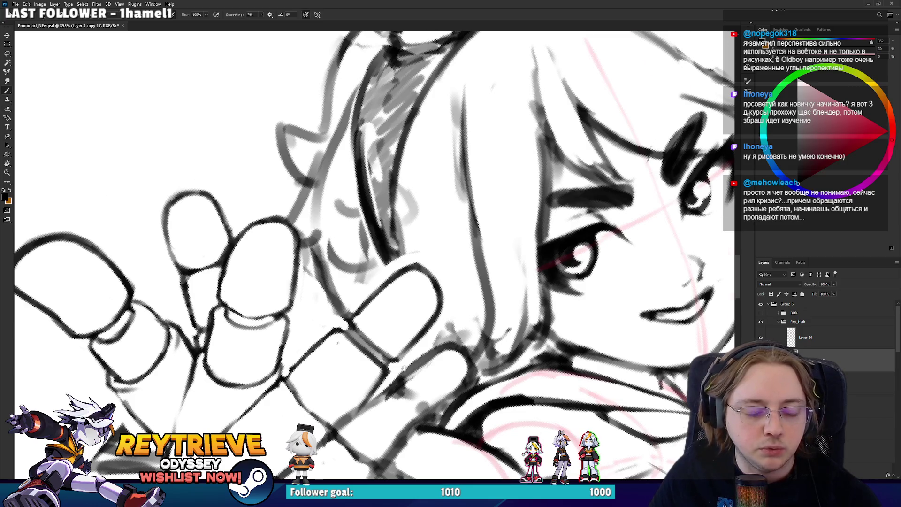
drag(359, 408, 430, 340)
key(Escape)
- Erase and re-ink finger outlines while rotating so the fingers stand upright
key(e)
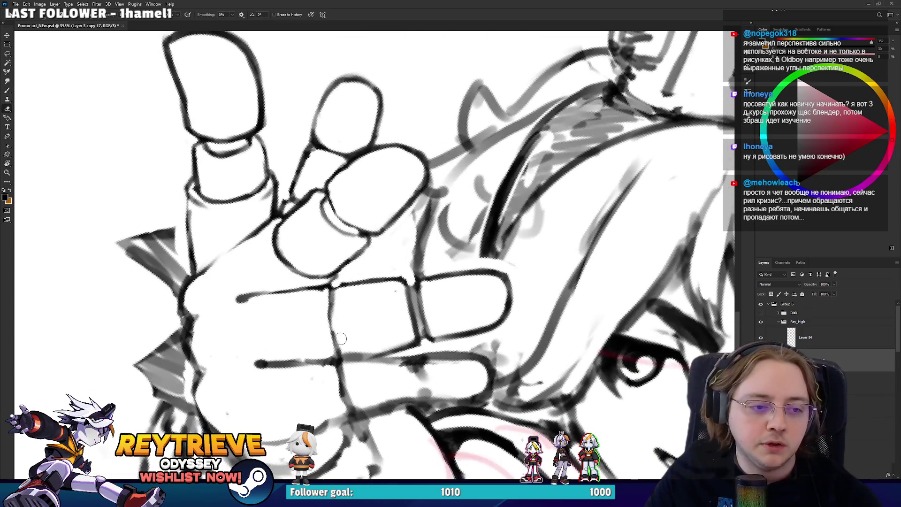
key(b)
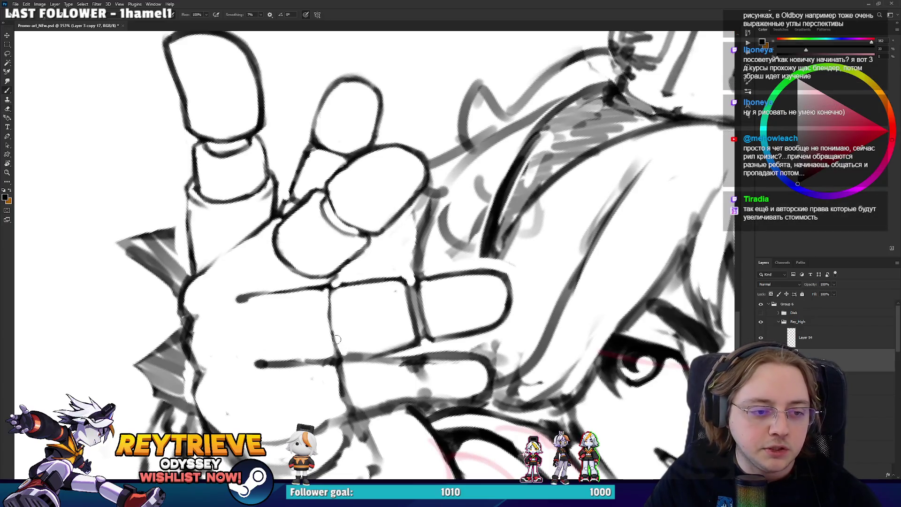
mouse_move(332, 323)
mouse_down()
mouse_move(373, 359)
mouse_move(427, 345)
mouse_move(507, 250)
mouse_up()
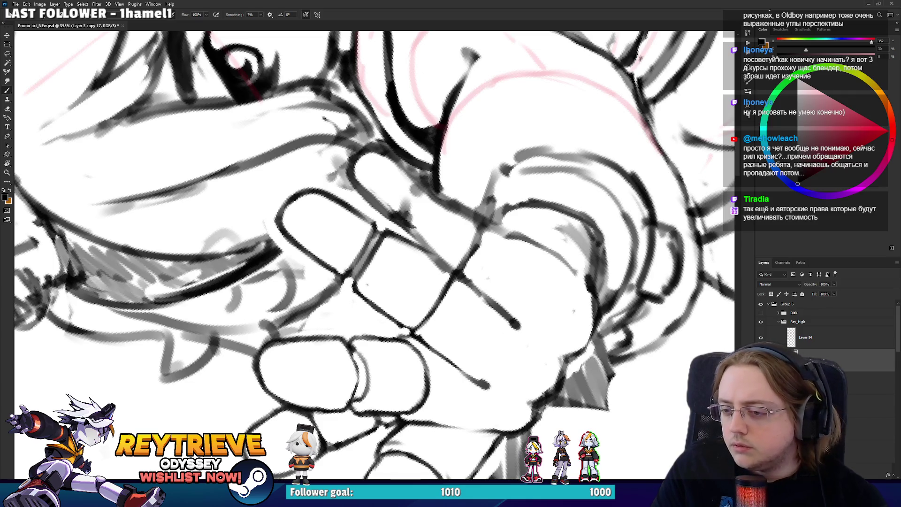
mouse_move(446, 305)
mouse_down()
mouse_move(413, 291)
mouse_move(409, 325)
mouse_move(407, 288)
mouse_move(395, 317)
mouse_move(402, 324)
mouse_move(407, 280)
mouse_move(425, 278)
mouse_move(449, 322)
mouse_move(455, 281)
mouse_move(363, 238)
mouse_move(347, 253)
mouse_up()
- Redraw the finger line and erase the stray strokes around it
key(e)
key(b)
key(e)
key(b)
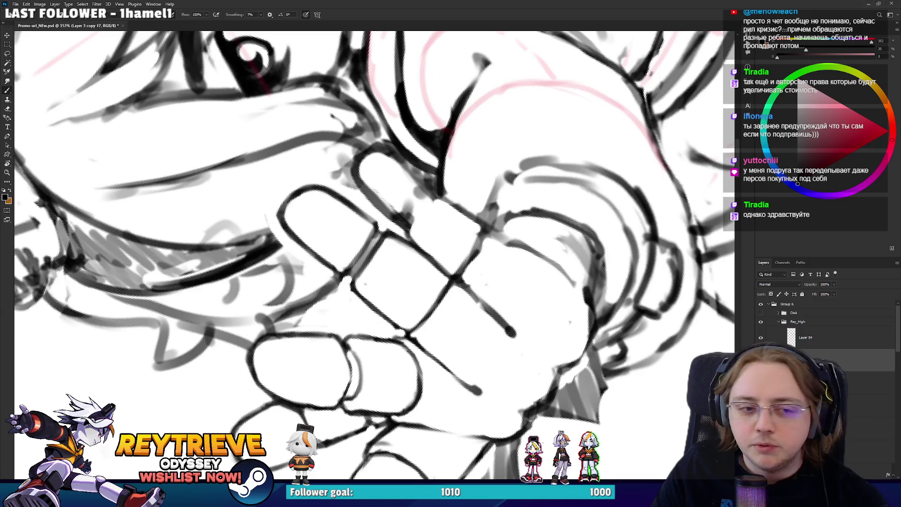
key(e)
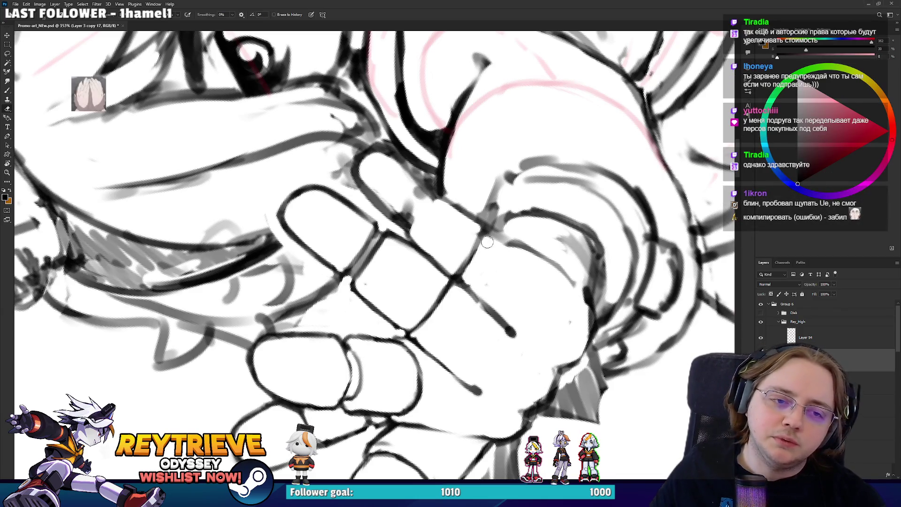
- Ink the finger contours and knuckle lines with the fingers rotated upright
key(r)
drag(501, 244, 501, 404)
key(b)
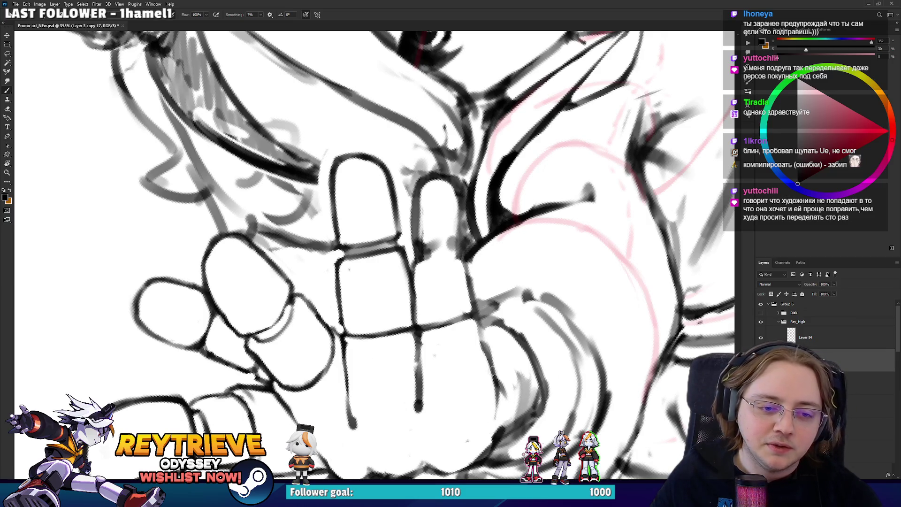
drag(498, 322, 491, 329)
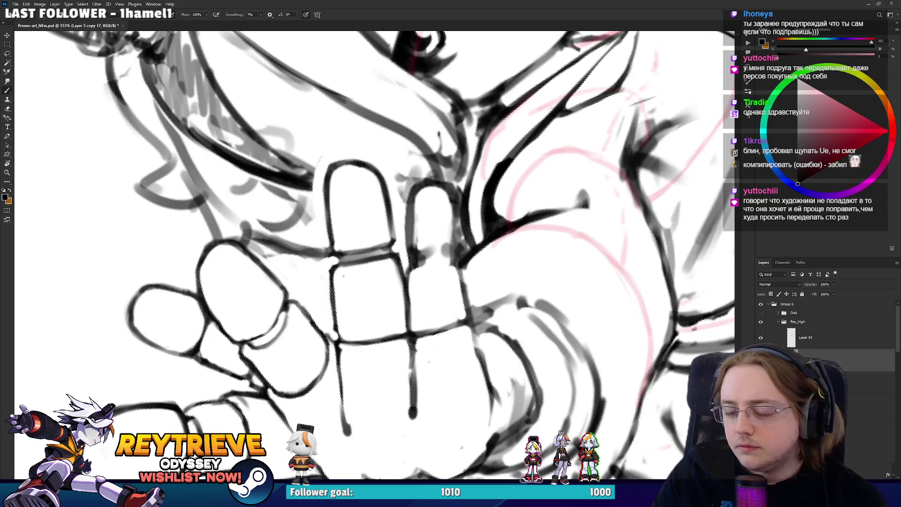
- Check the spread hand beside the face and lighten faint sketch marks along the ring finger
key(Escape)
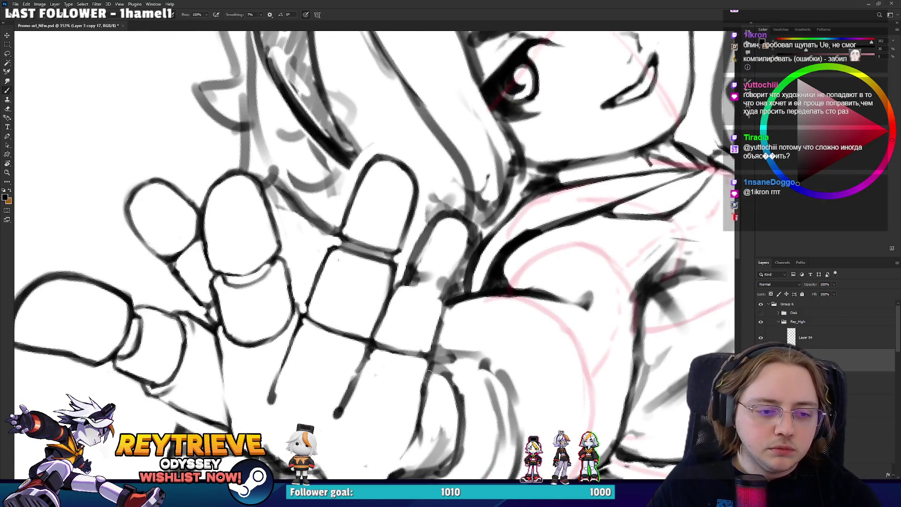
mouse_move(432, 365)
mouse_down()
mouse_move(460, 329)
mouse_move(436, 362)
mouse_up()
key(e)
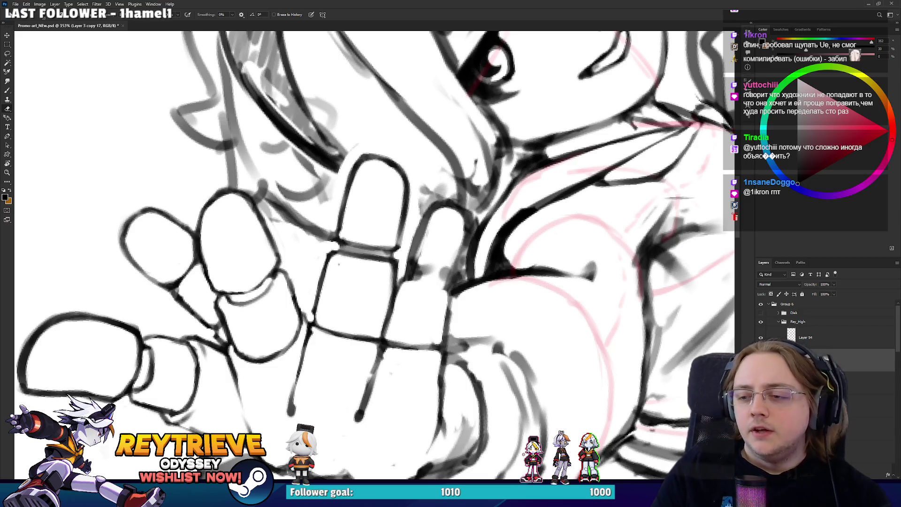
mouse_move(436, 201)
mouse_down()
mouse_move(462, 171)
mouse_move(429, 197)
mouse_move(434, 160)
mouse_move(451, 155)
mouse_move(461, 185)
mouse_up()
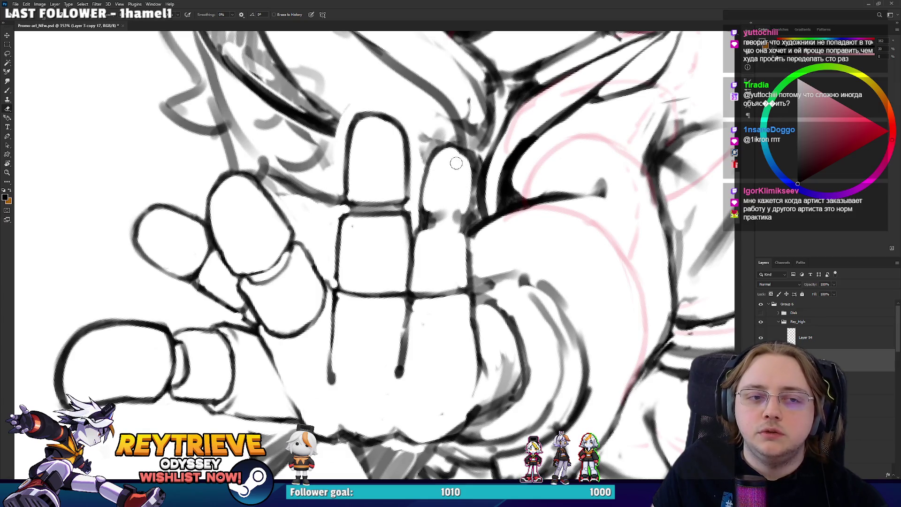
mouse_move(470, 148)
mouse_down()
mouse_move(478, 206)
mouse_move(479, 161)
mouse_up()
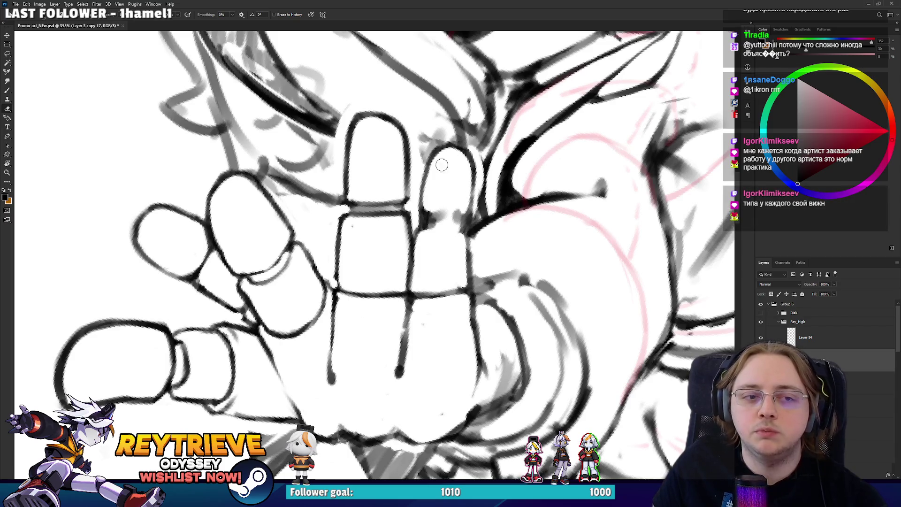
- Ink a short finger stroke, lighten the fingertip, and redraw the finger-joint line
key(r)
mouse_move(425, 220)
mouse_down()
mouse_move(503, 255)
mouse_move(498, 291)
mouse_up()
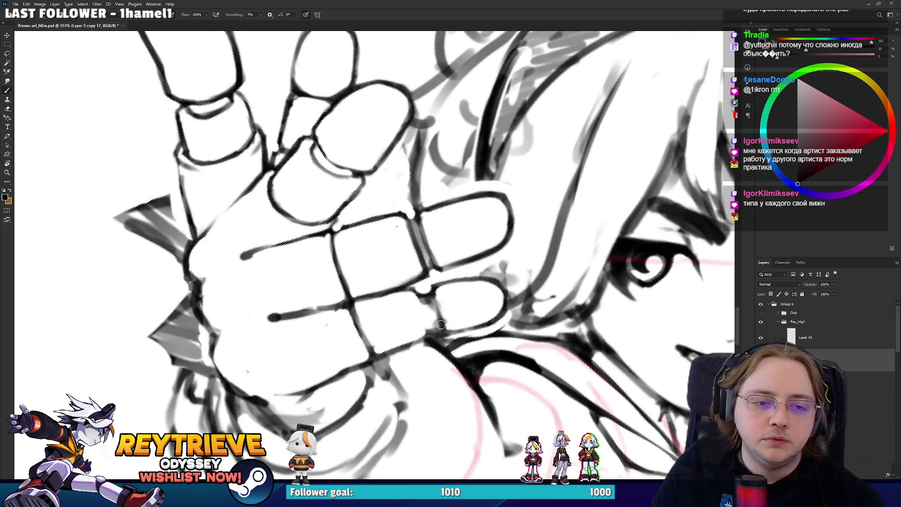
key(r)
mouse_move(436, 309)
mouse_down()
mouse_move(413, 262)
mouse_move(428, 187)
mouse_move(429, 180)
mouse_move(409, 197)
mouse_move(423, 181)
mouse_move(414, 181)
mouse_up()
key(e)
key(b)
mouse_move(330, 217)
mouse_down()
mouse_move(380, 188)
mouse_move(336, 223)
mouse_move(343, 215)
mouse_up()
key(e)
key(b)
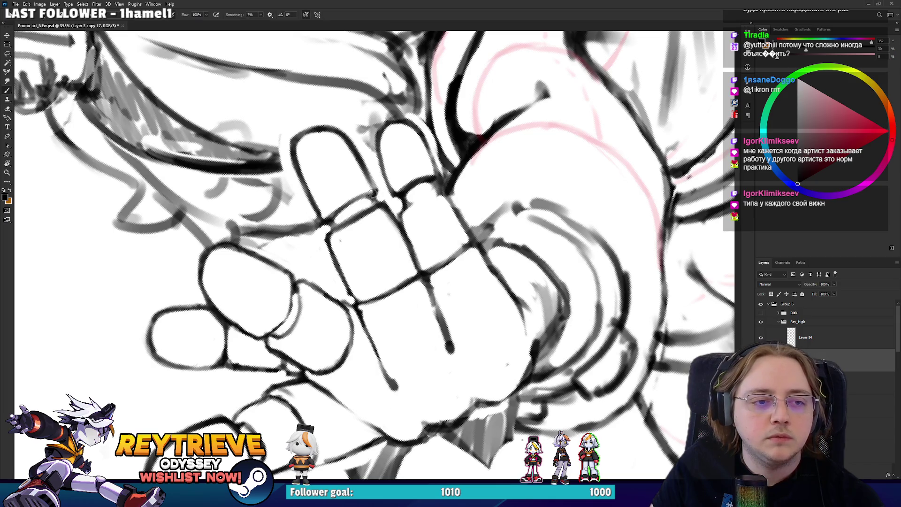
- With the fingers lying horizontally, erase the finger line and redraw it thinner
drag(468, 185, 468, 214)
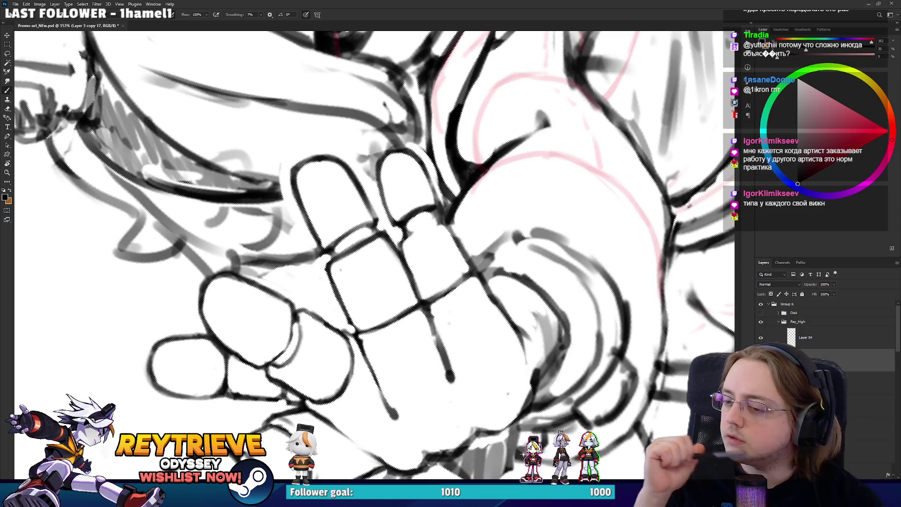
mouse_move(357, 263)
mouse_down()
mouse_move(305, 323)
mouse_move(322, 343)
mouse_up()
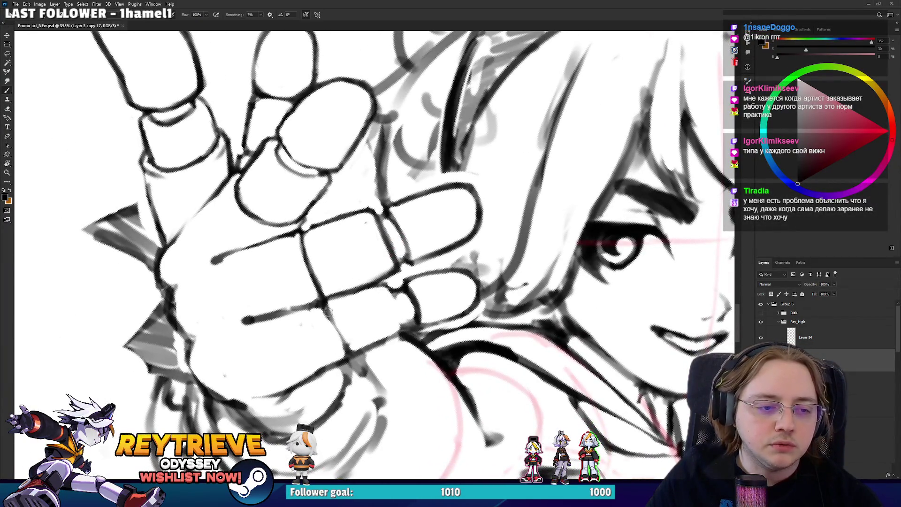
key(r)
drag(340, 329, 393, 231)
scroll(460, 266, down, 3)
key(e)
scroll(389, 332, up, 3)
drag(389, 332, 423, 297)
key(b)
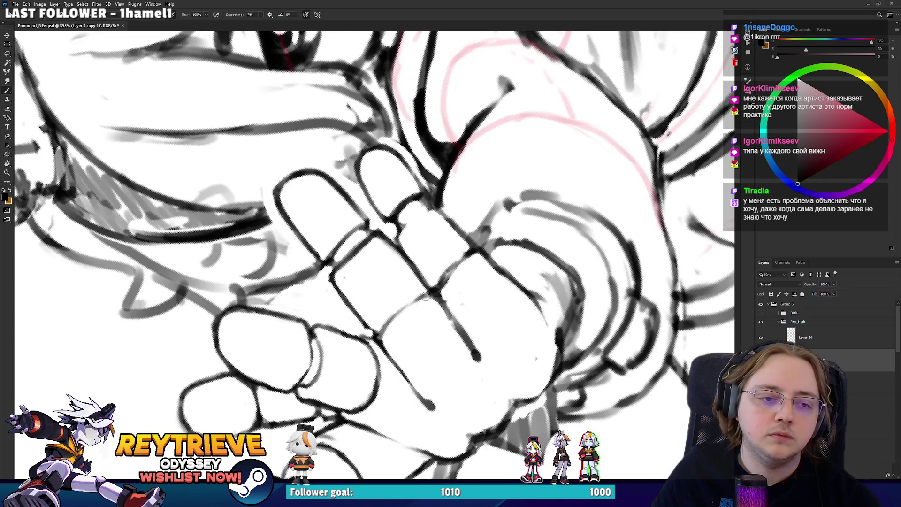
- Ink the finger's edge line and short strokes near the fingers
key(r)
drag(393, 325, 422, 291)
drag(399, 249, 441, 225)
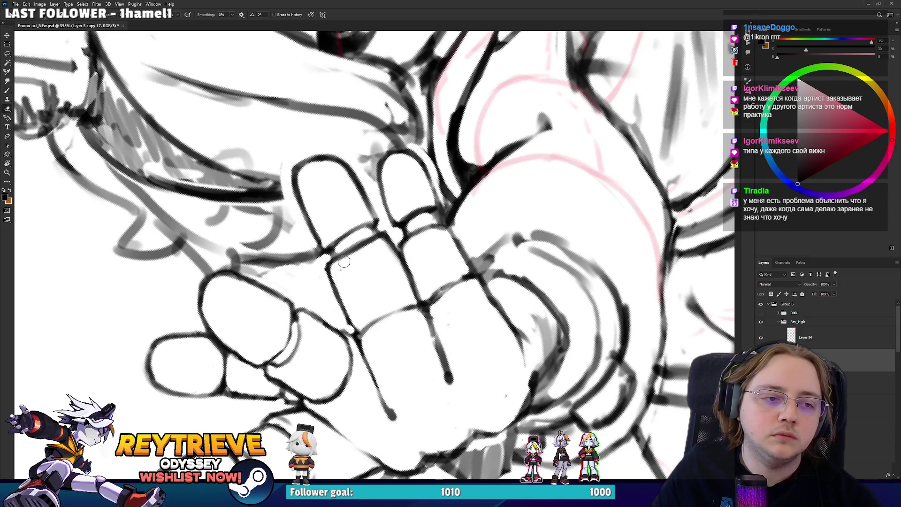
drag(344, 253, 402, 224)
key(e)
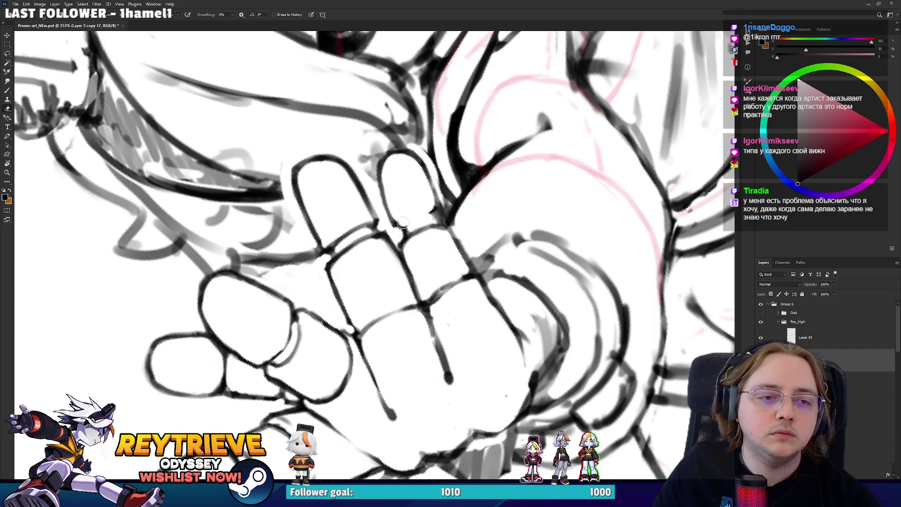
key(b)
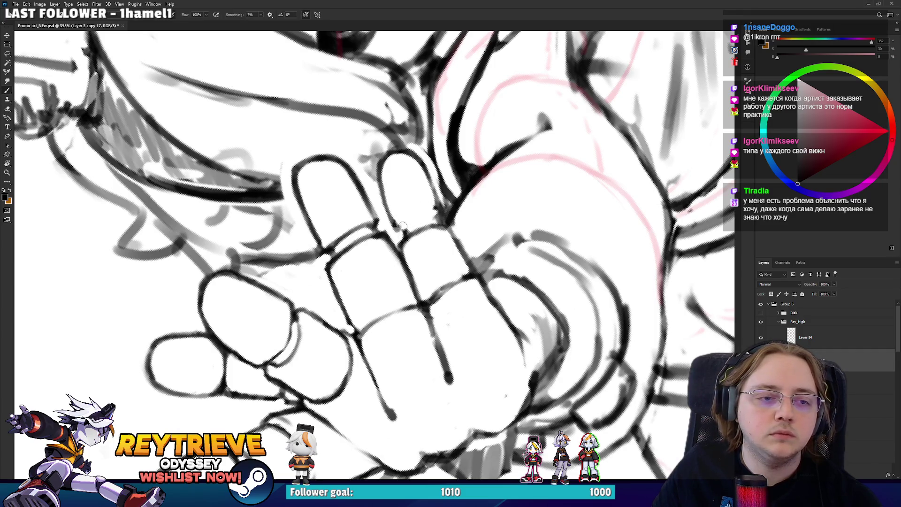
mouse_move(401, 230)
mouse_down()
mouse_move(443, 209)
mouse_move(384, 313)
mouse_move(406, 324)
mouse_up()
- Redraw the finger contour and the line ends around the ring with the hand upright
key(r)
key(e)
key(b)
key(e)
key(b)
key(r)
mouse_move(396, 288)
mouse_down()
mouse_move(372, 298)
mouse_move(422, 263)
mouse_move(458, 263)
mouse_move(457, 274)
mouse_move(466, 251)
mouse_up()
key(e)
key(b)
key(e)
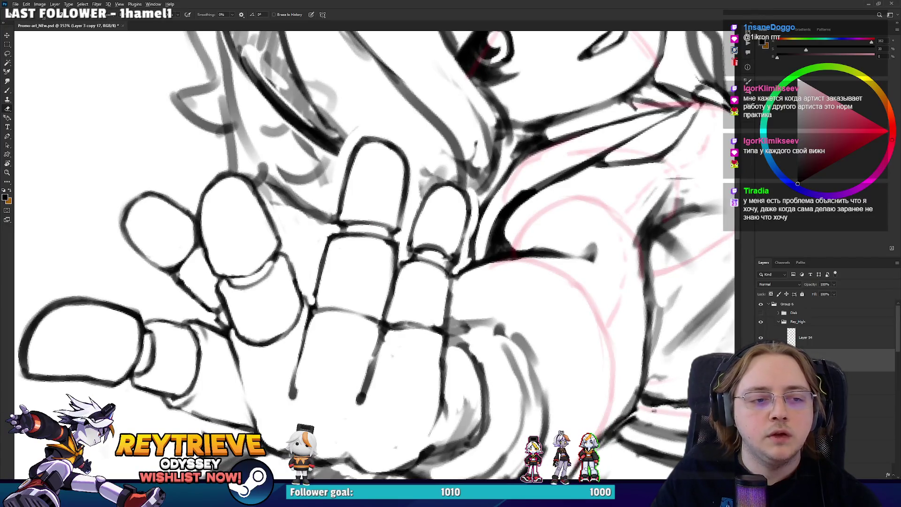
- Fit the whole drawing, zoom back to about 241% on hand and face, and begin a Lasso around the fingertips
key(ctrl+0)
scroll(462, 329, up, 5)
mouse_move(462, 338)
mouse_down()
mouse_move(462, 315)
mouse_move(484, 331)
mouse_up()
scroll(462, 316, up, 2)
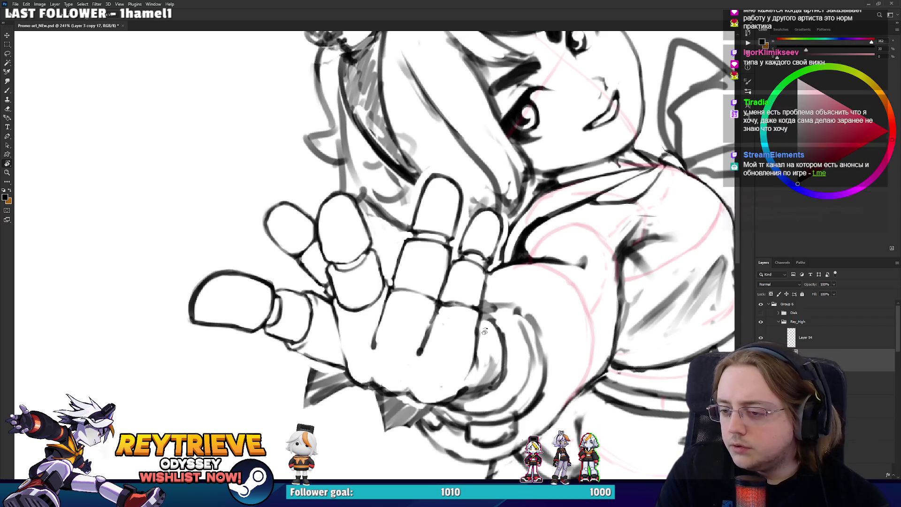
key(l)
mouse_move(265, 257)
mouse_down()
mouse_move(281, 194)
mouse_move(352, 198)
mouse_move(396, 242)
mouse_move(410, 236)
mouse_up()
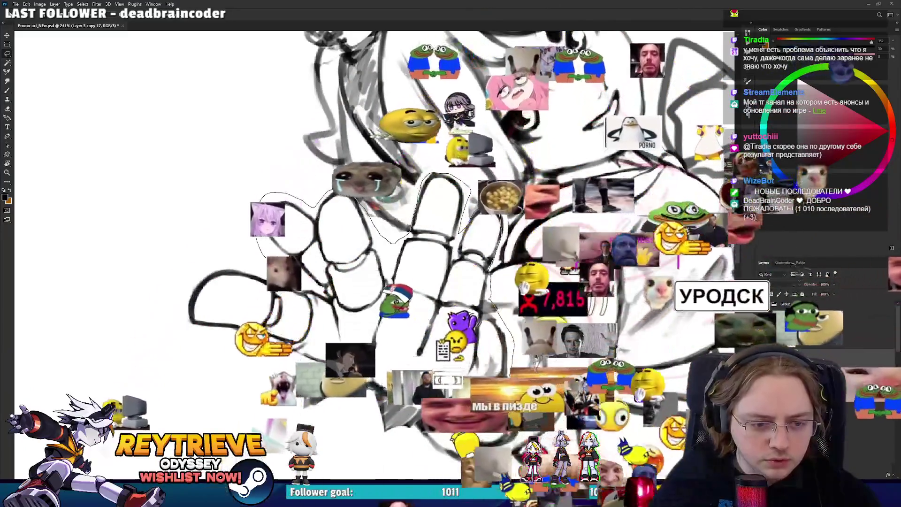
- Drag a loose Lasso outline enclosing the inked hand and the area beneath it
mouse_move(263, 249)
mouse_down()
mouse_move(164, 282)
mouse_move(301, 413)
mouse_move(470, 403)
mouse_move(498, 282)
mouse_up()
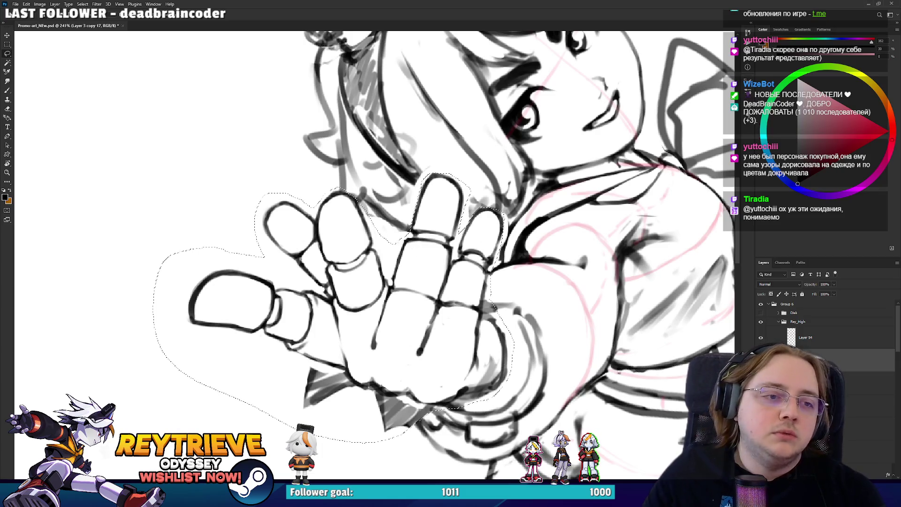
- Cut the inked hand and paste it onto its own new Layer 55
key(ctrl+x)
key(ctrl+v)
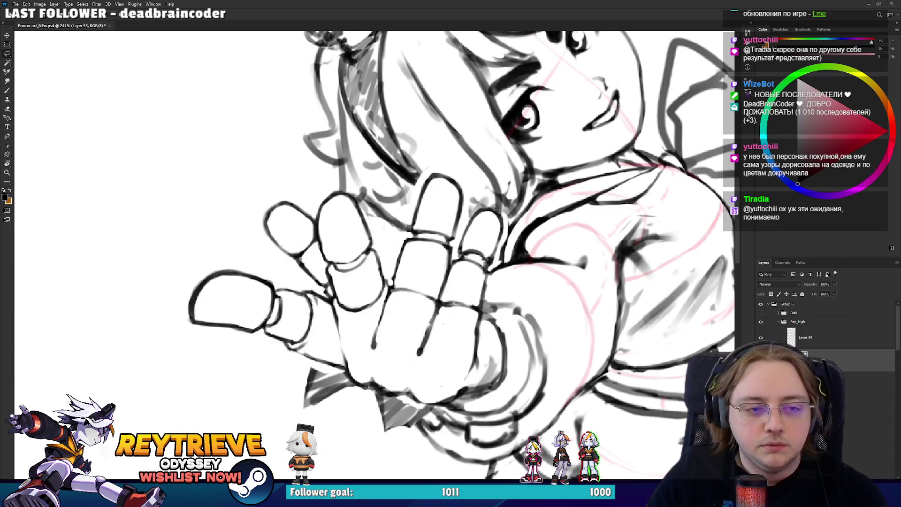
scroll(423, 209, down, 3)
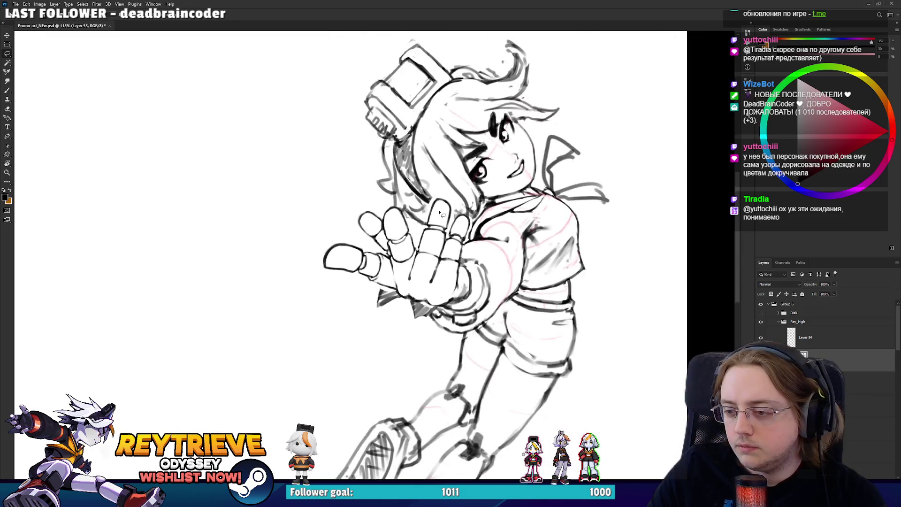
drag(441, 210, 443, 208)
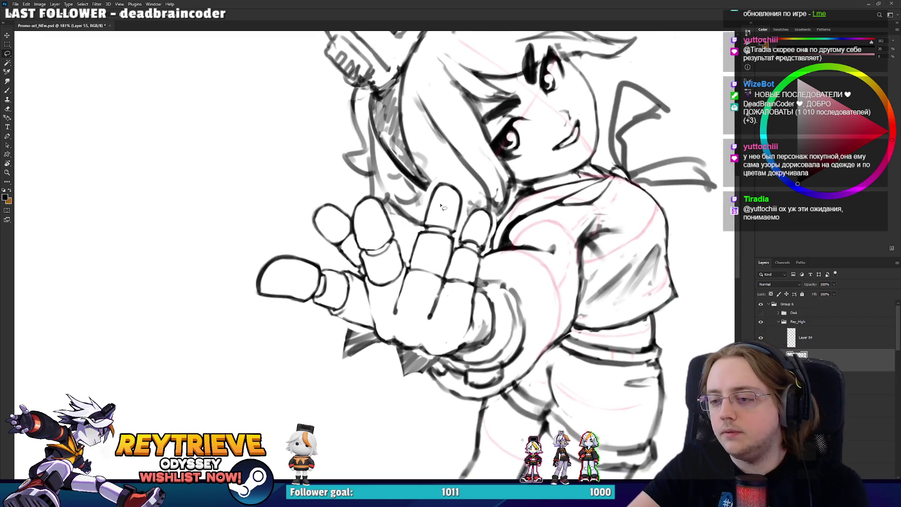
scroll(456, 224, up, 3)
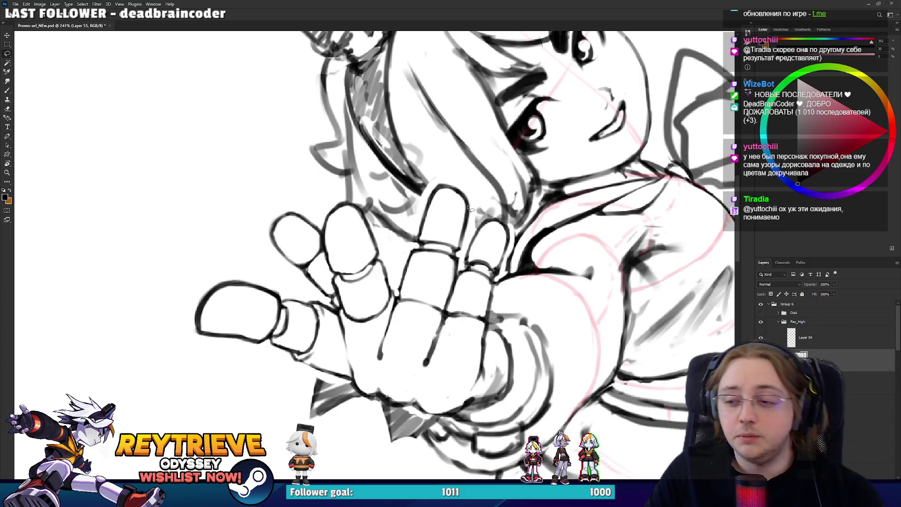
scroll(468, 206, down, 5)
scroll(502, 266, up, 5)
scroll(502, 266, up, 2)
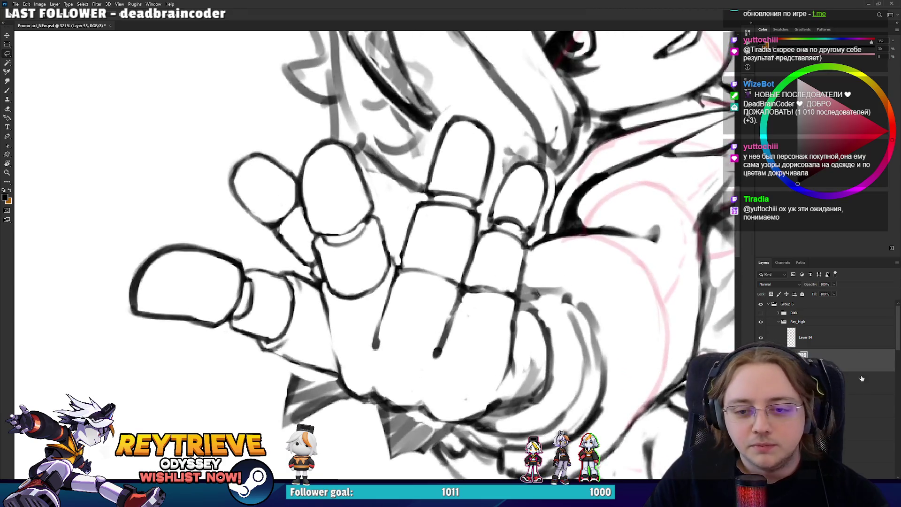
drag(493, 235, 522, 295)
- Erase and redraw the hand's finger lines, rotating the view to reach each finger
key(e)
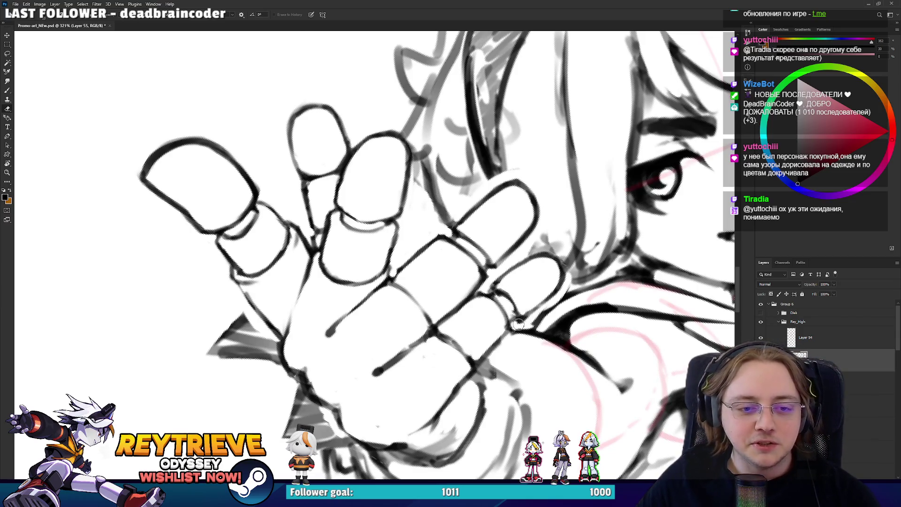
key(r)
drag(555, 305, 528, 279)
key(b)
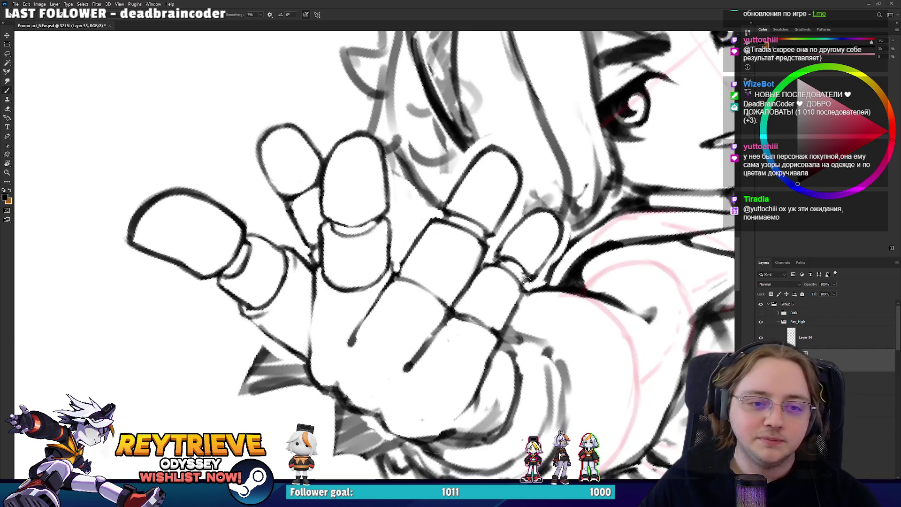
scroll(532, 266, up, 3)
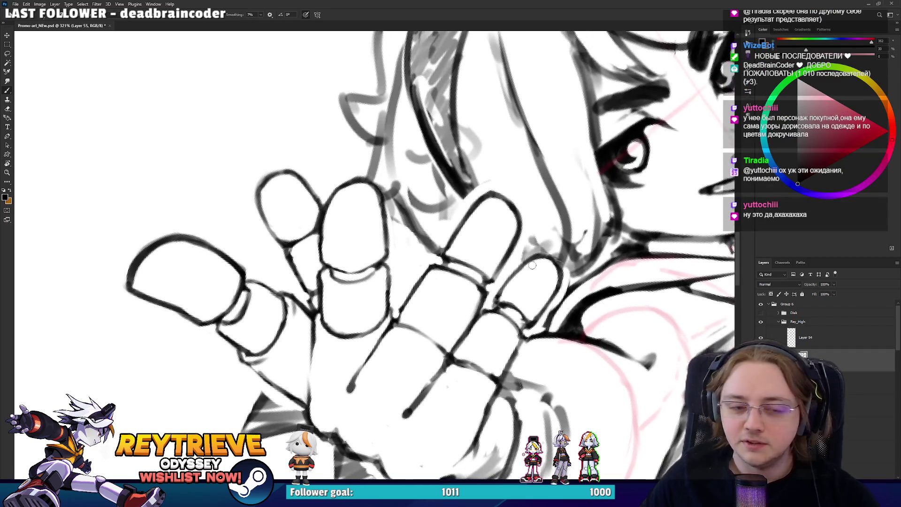
key(r)
drag(532, 291, 531, 234)
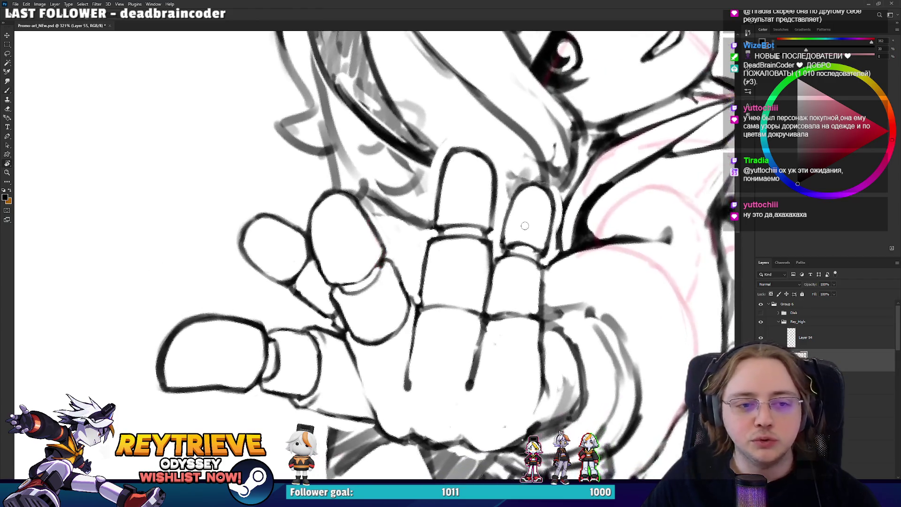
key(r)
drag(514, 318, 517, 273)
key(e)
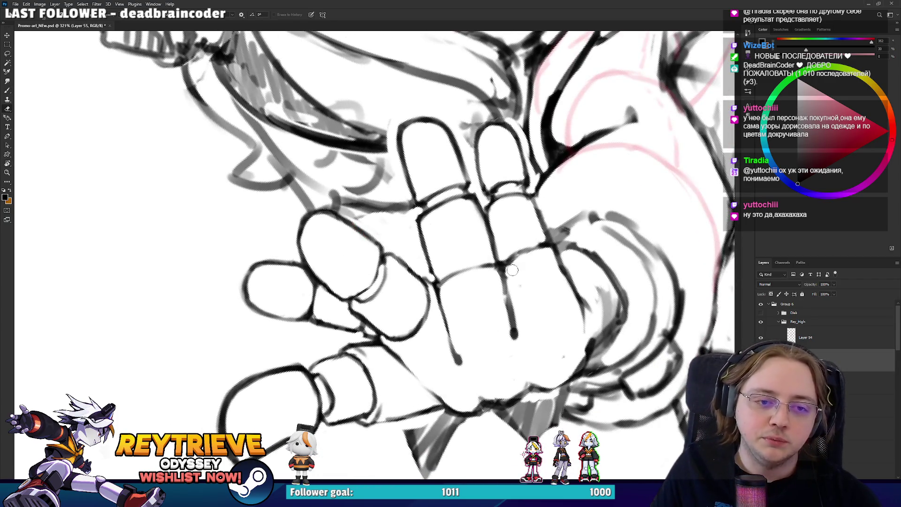
key(r)
drag(519, 325, 498, 282)
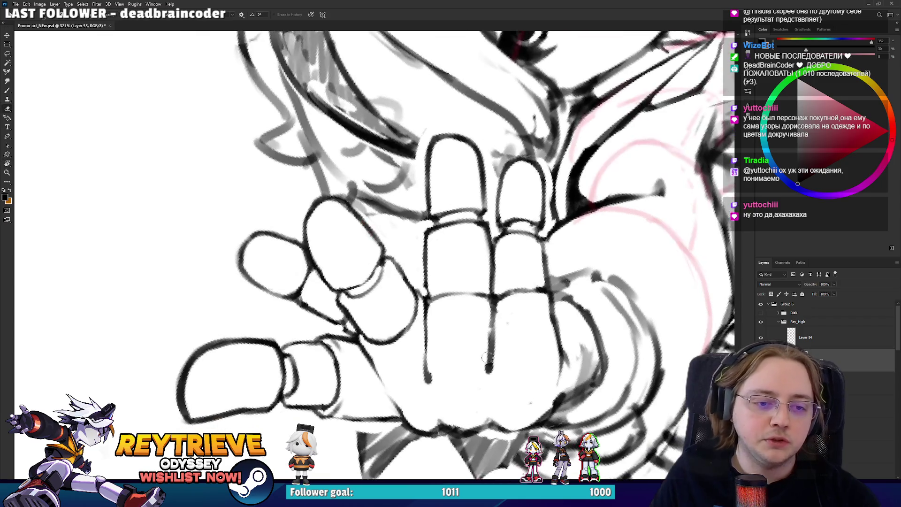
key(r)
mouse_move(488, 324)
mouse_down()
mouse_move(376, 301)
mouse_move(263, 296)
mouse_up()
key(b)
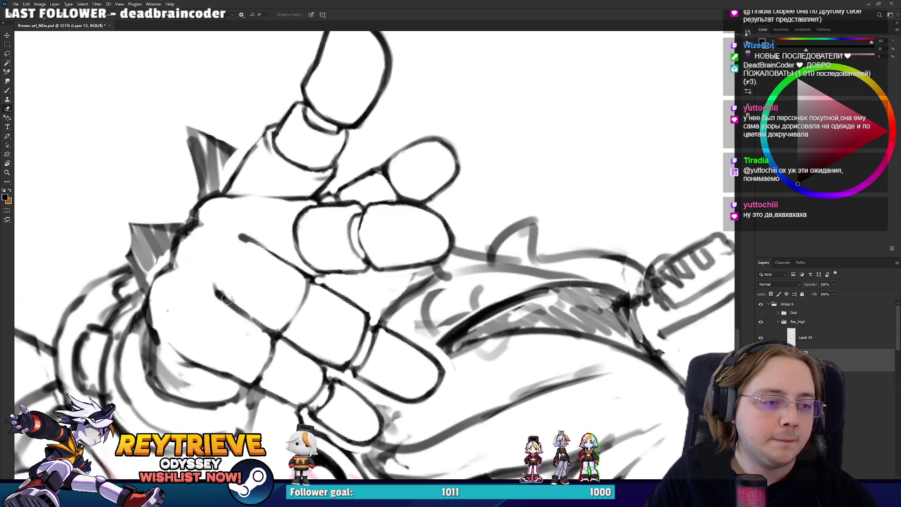
key(e)
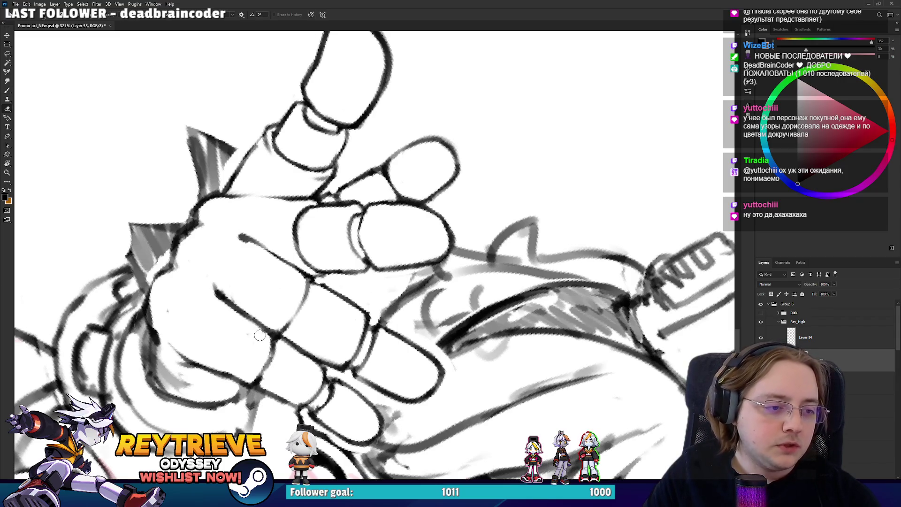
key(b)
key(e)
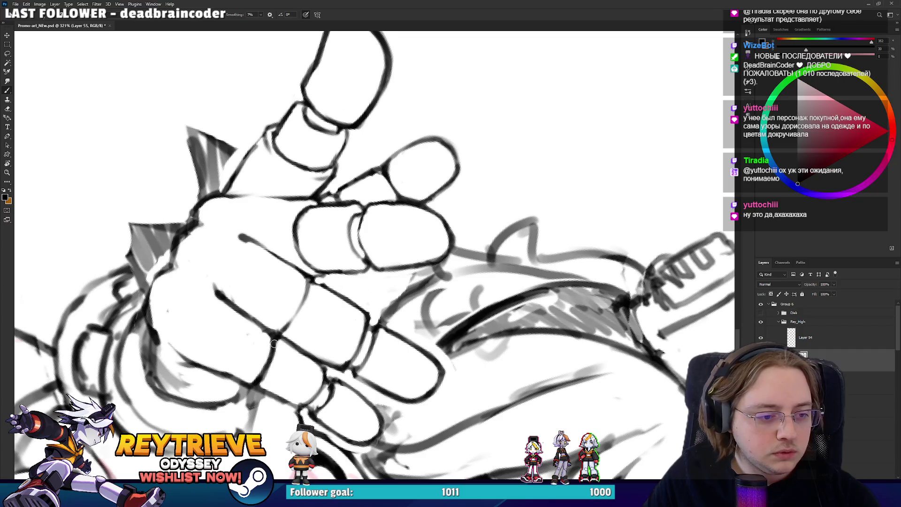
- Erase the faint line across the palm and redraw it as a darker diagonal stroke
mouse_move(280, 361)
mouse_down()
mouse_move(392, 252)
mouse_move(514, 285)
mouse_up()
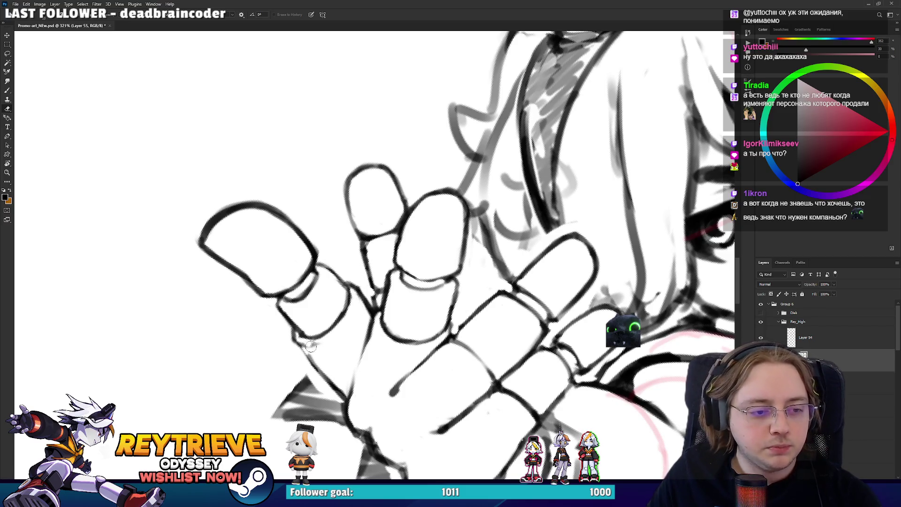
key(r)
mouse_move(346, 354)
mouse_down()
mouse_move(404, 338)
mouse_move(505, 272)
mouse_up()
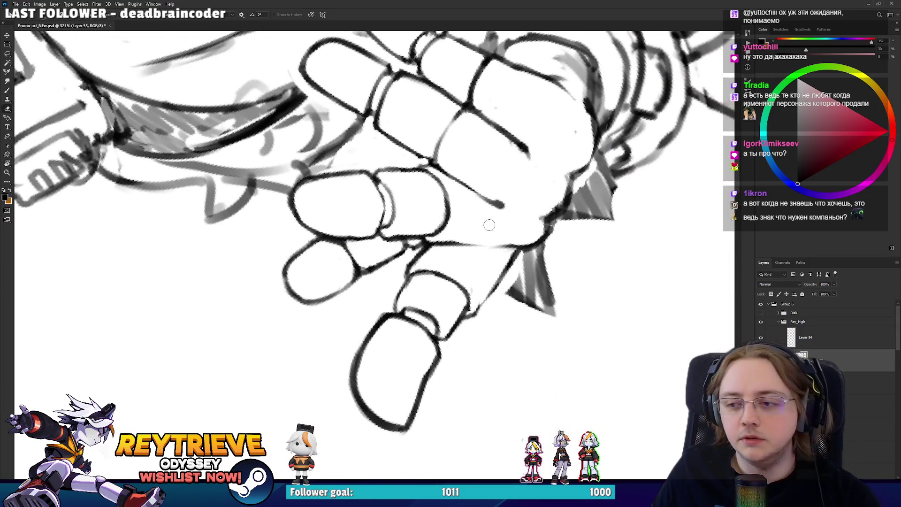
drag(488, 311, 514, 257)
key(b)
key(ctrl+z)
mouse_move(475, 312)
mouse_down()
mouse_move(516, 254)
mouse_move(479, 303)
mouse_move(489, 303)
mouse_up()
key(e)
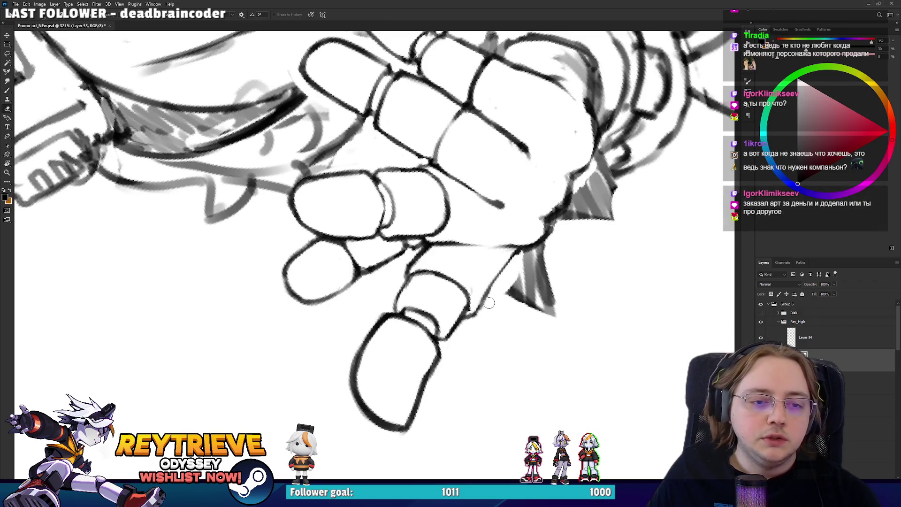
key(b)
drag(520, 253, 416, 359)
key(e)
- Touch up the fingers with further brush and eraser strokes at a new view angle
key(space)
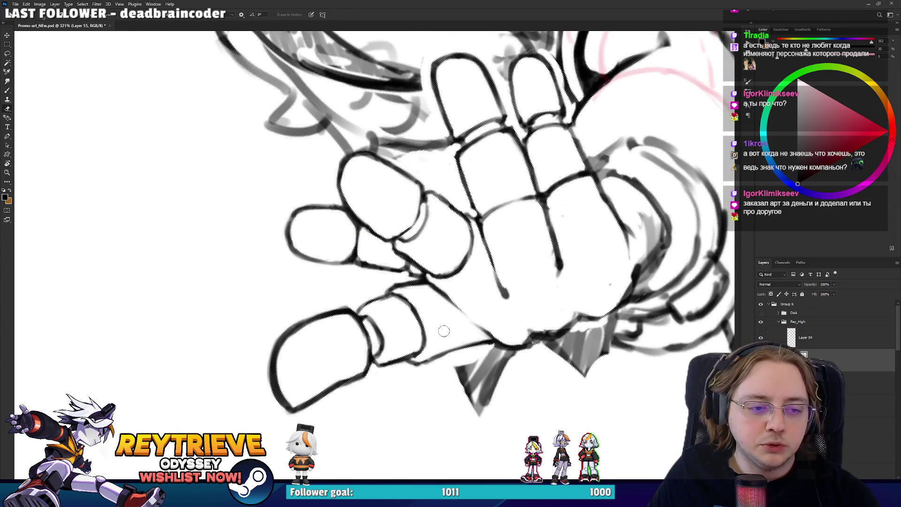
key(space)
drag(444, 332, 468, 344)
key(r)
drag(373, 291, 492, 127)
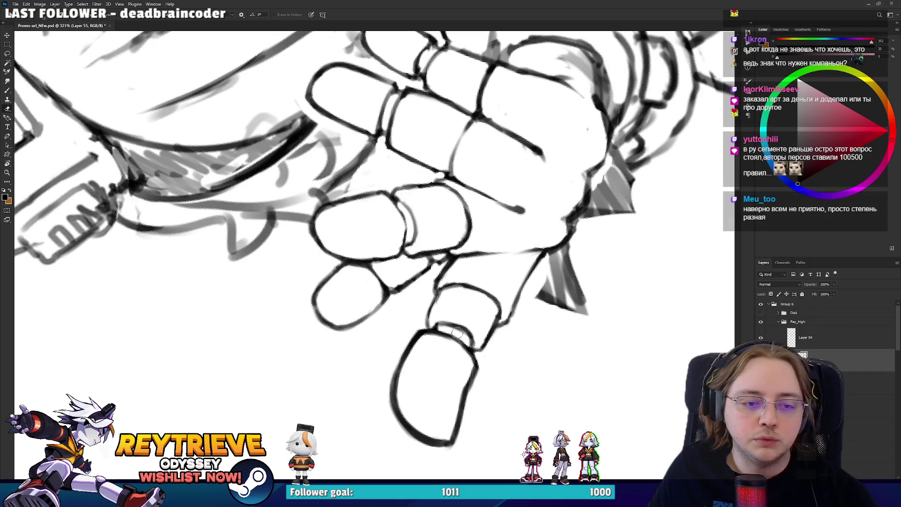
key(b)
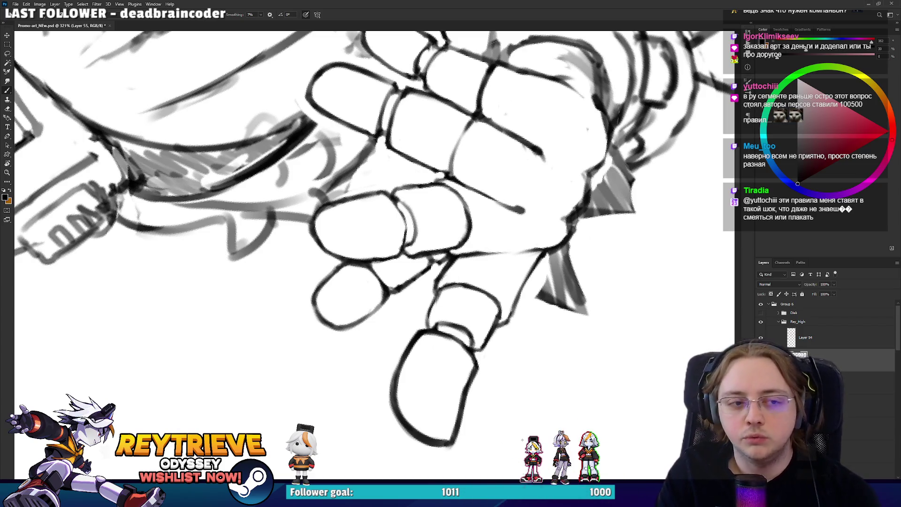
key(e)
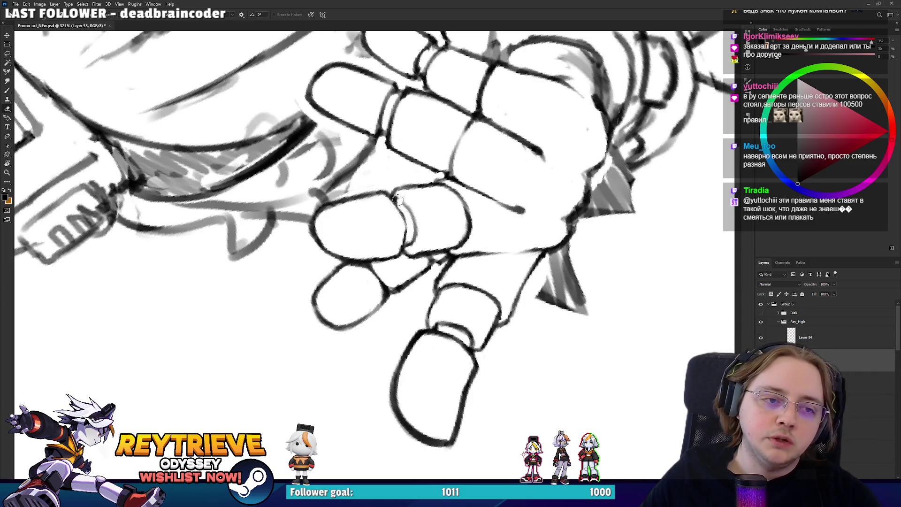
key(b)
- Tidy the remaining finger strokes from several rotated views of the hand
key(r)
drag(397, 201, 441, 254)
key(e)
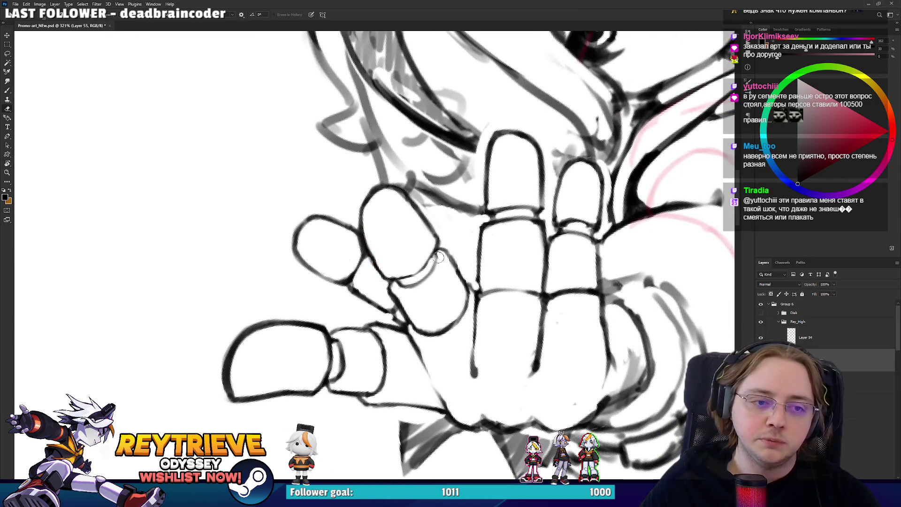
key(b)
key(r)
drag(428, 271, 328, 242)
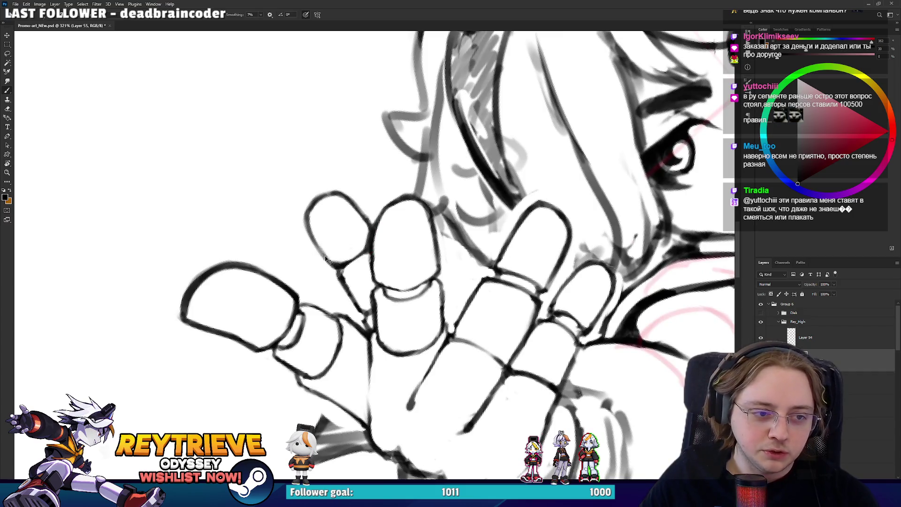
key(e)
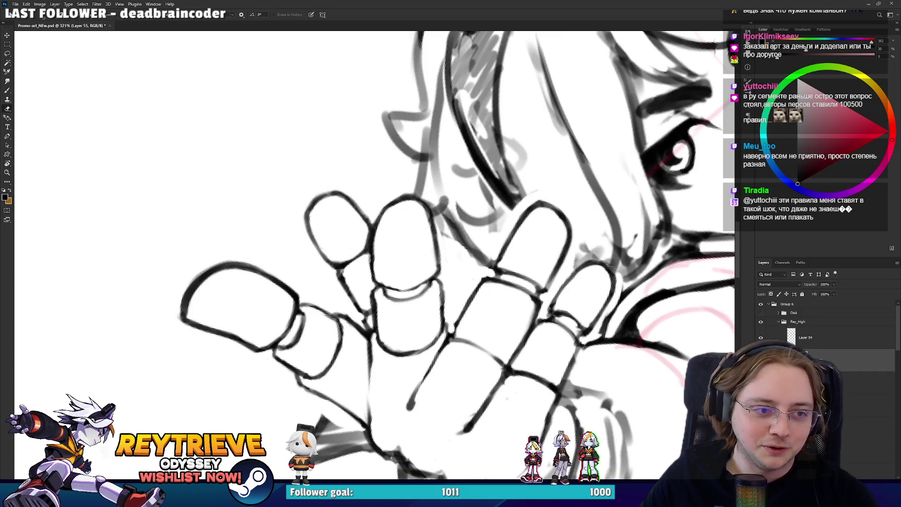
scroll(312, 164, down, 5)
key(r)
mouse_move(311, 165)
mouse_down()
mouse_move(375, 211)
mouse_move(522, 288)
mouse_up()
scroll(460, 254, up, 3)
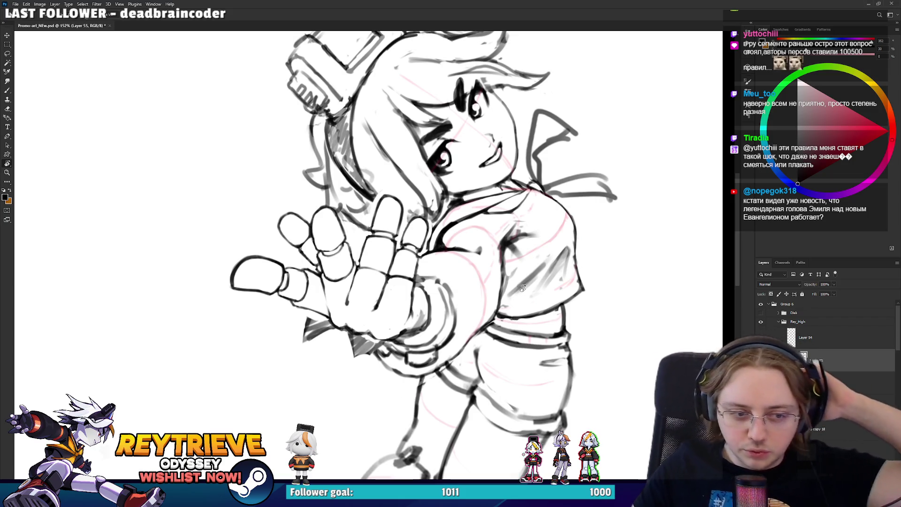
- Erase the stray grey sketch marks on the hand's lower palm
scroll(420, 269, up, 5)
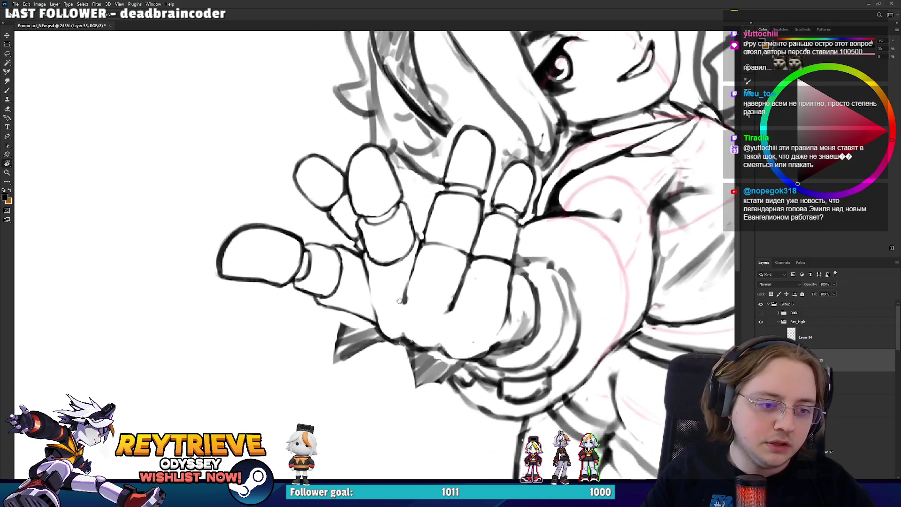
scroll(436, 269, up, 1)
drag(446, 263, 437, 252)
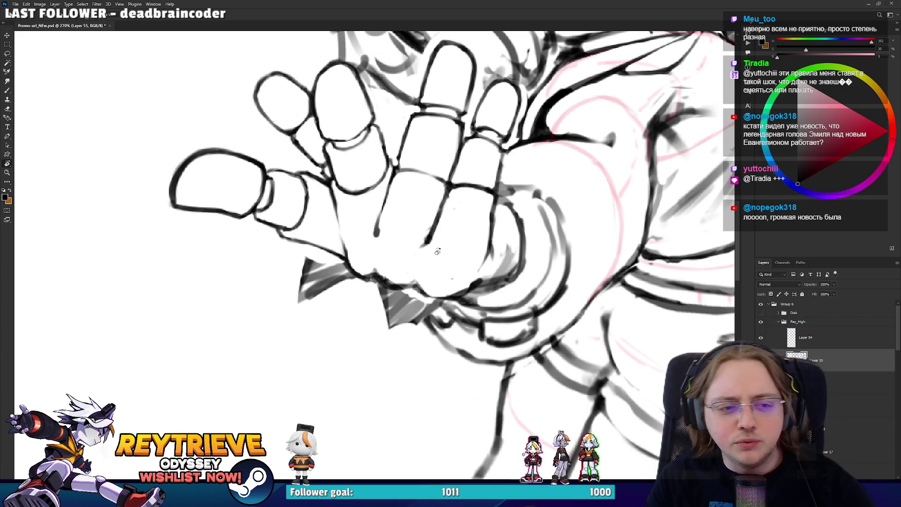
drag(374, 243, 357, 292)
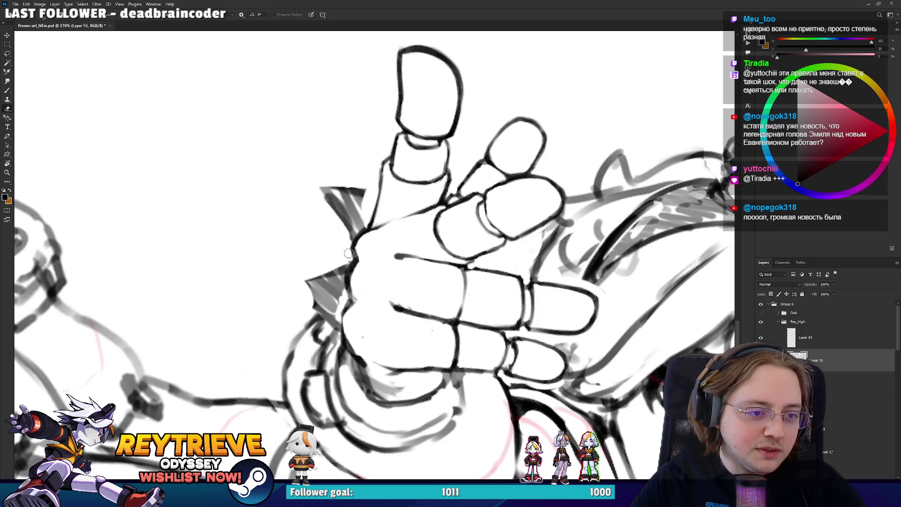
key(b)
key(e)
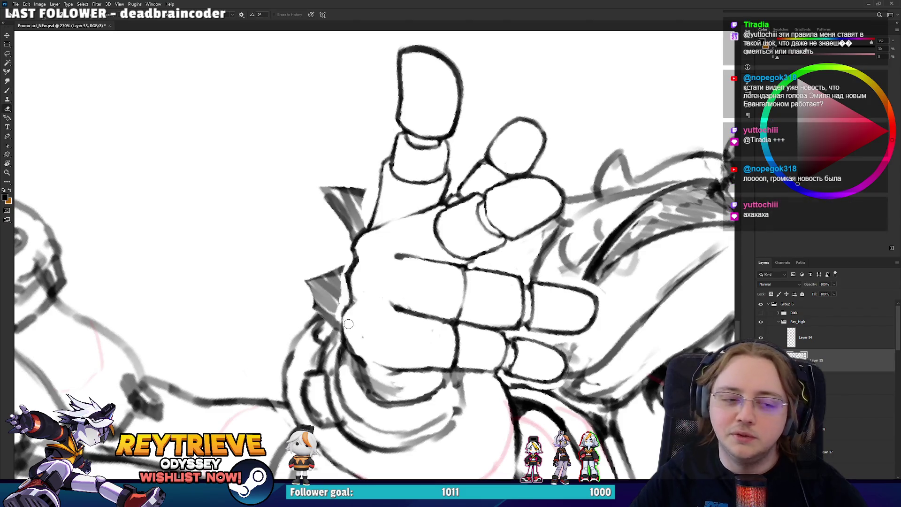
drag(379, 387, 366, 367)
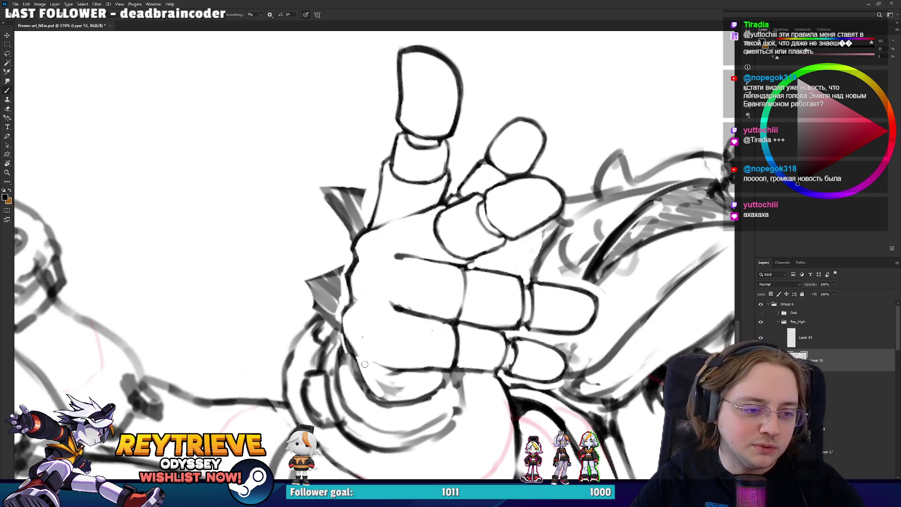
- Try brush strokes on the palm and undo them, returning to the eraser
key(b)
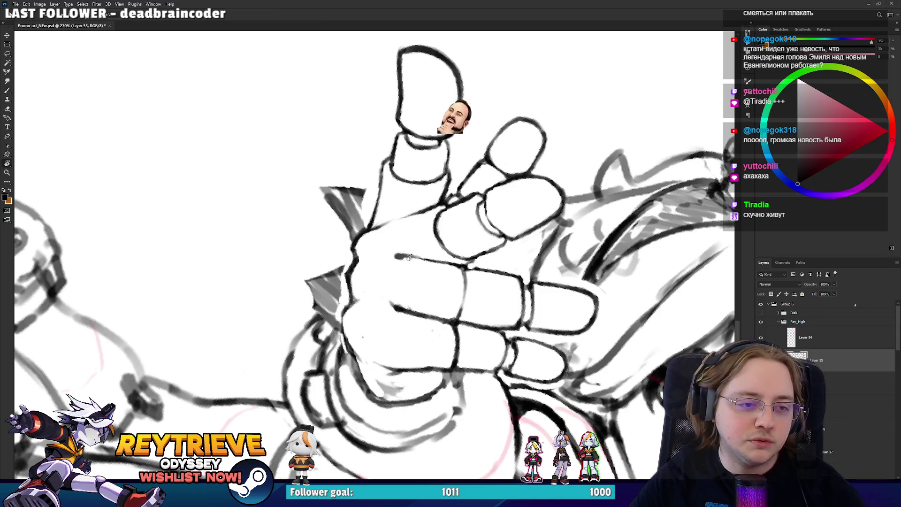
key(ctrl+z)
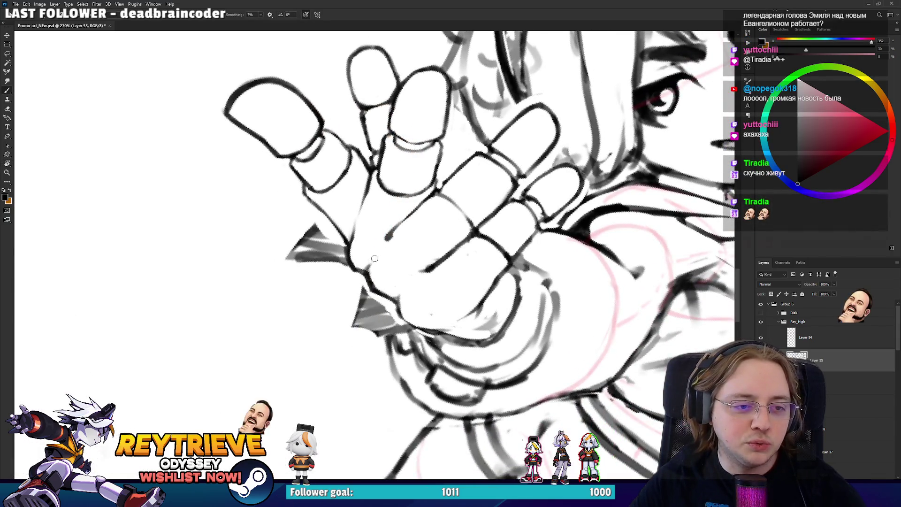
key(ctrl+shift+z)
key(e)
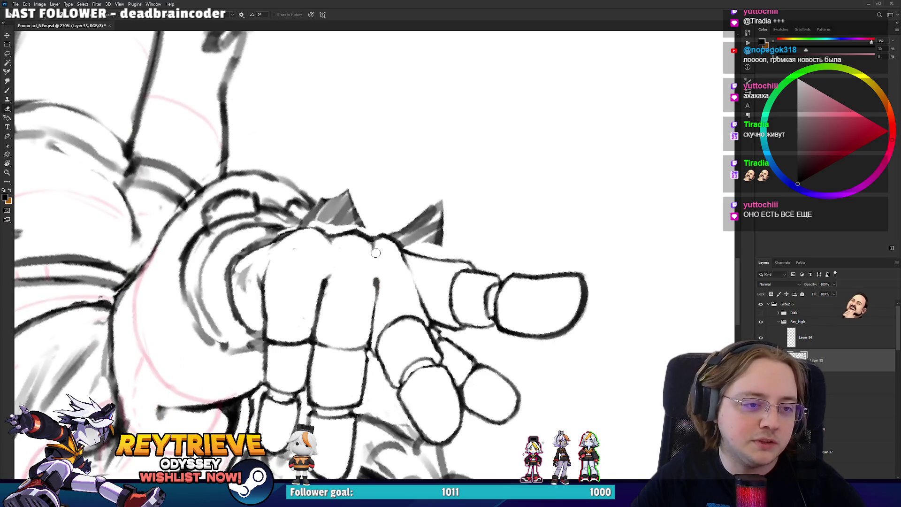
key(b)
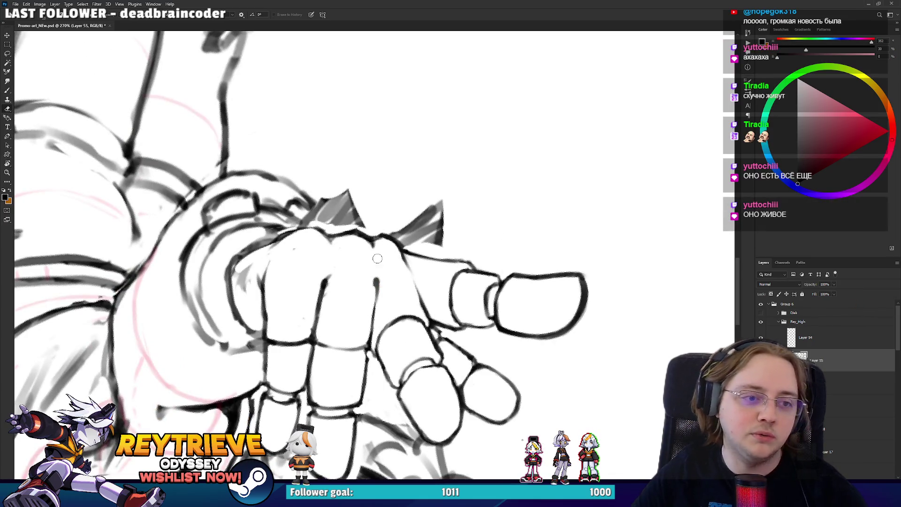
key(ctrl+z)
key(e)
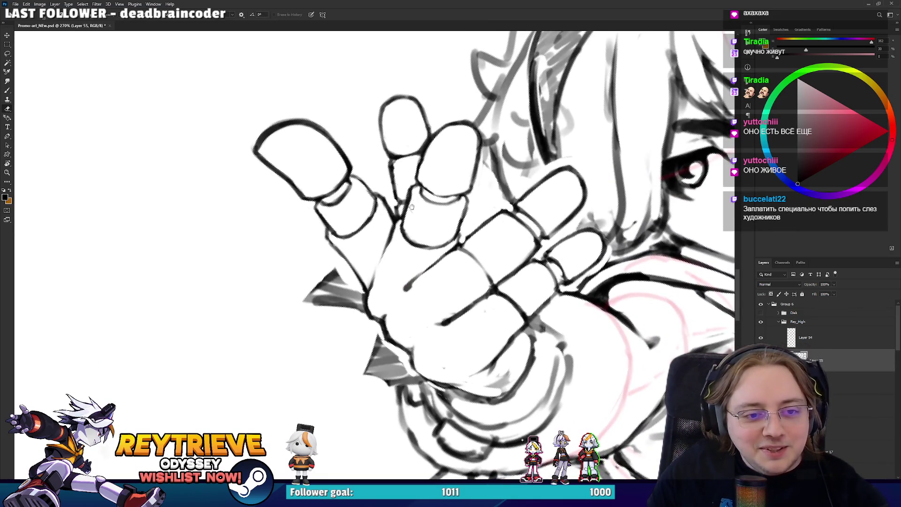
- Add a short dark crease stroke on the palm line
drag(411, 207, 407, 216)
key(b)
drag(404, 290, 397, 297)
key(e)
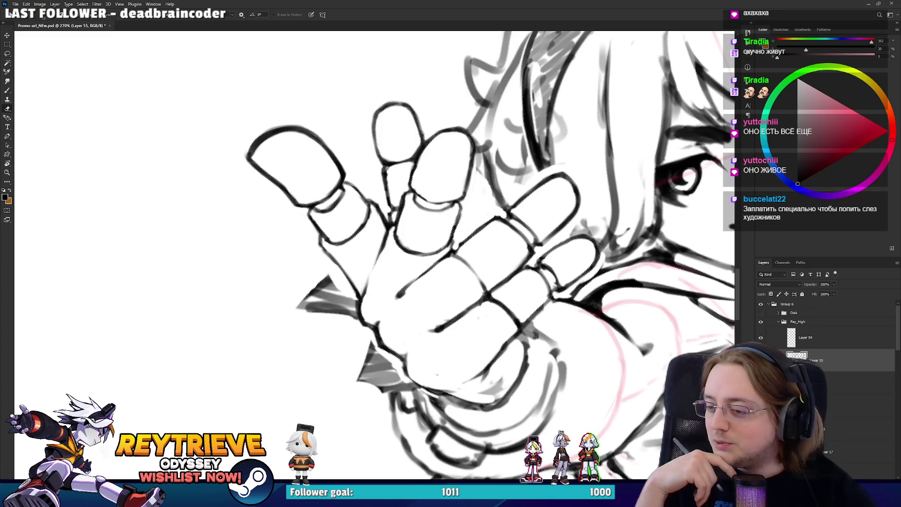
scroll(582, 260, down, 10)
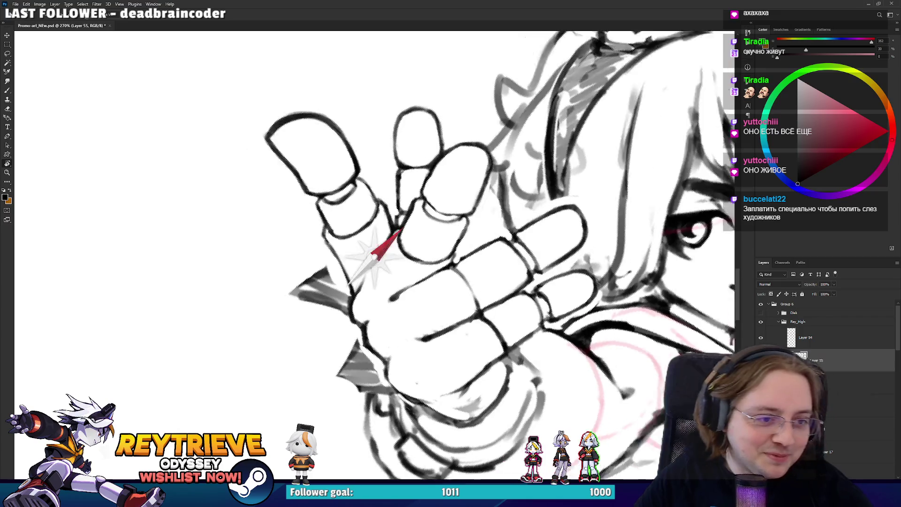
key(Escape)
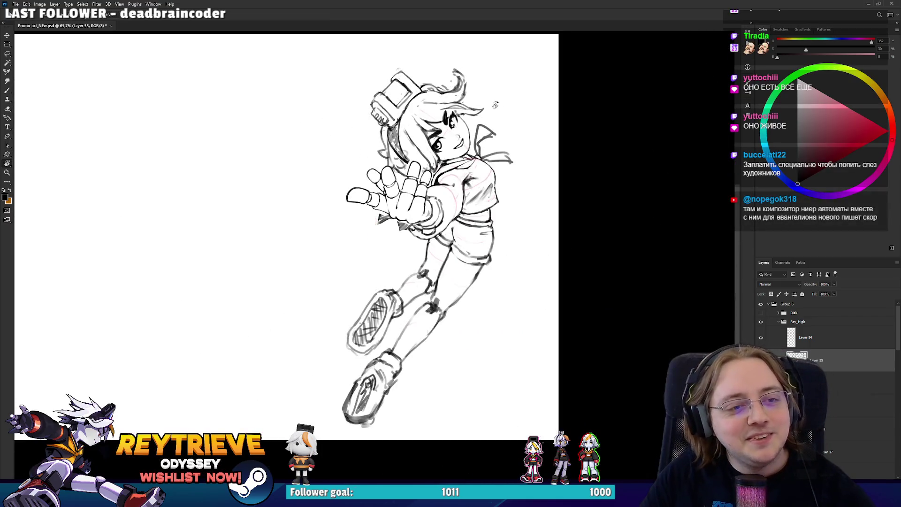
- Frame the hand and face in view, then create new empty Layer 55 and make it active
scroll(409, 174, up, 4)
drag(386, 157, 409, 174)
scroll(409, 174, down, 4)
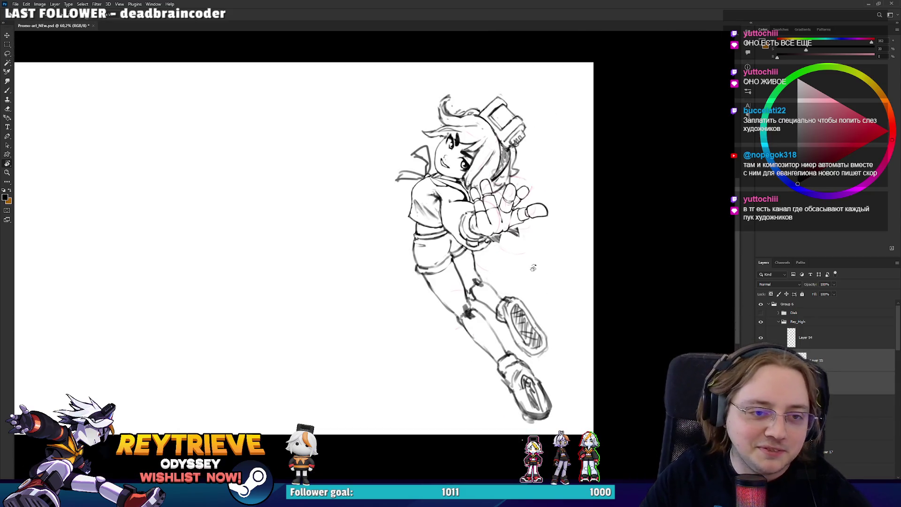
scroll(483, 256, up, 8)
drag(539, 201, 539, 244)
scroll(538, 245, up, 2)
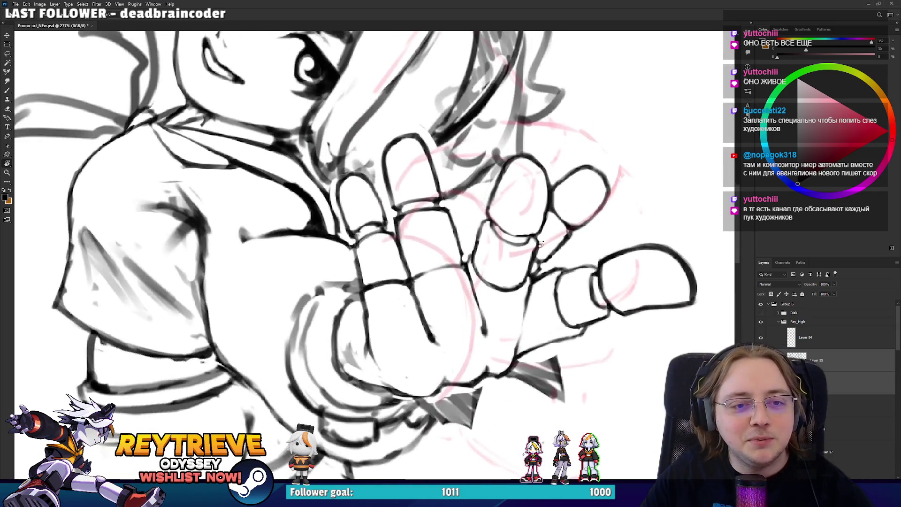
scroll(538, 244, down, 4)
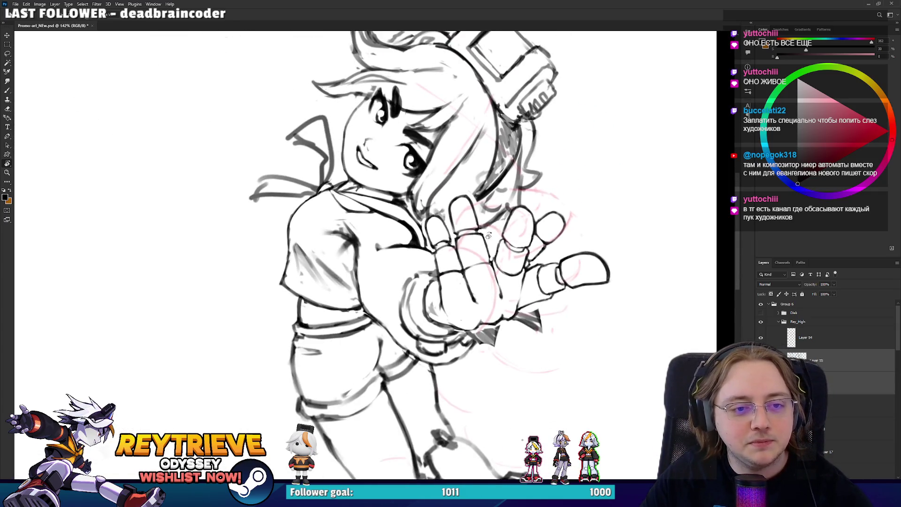
scroll(488, 235, up, 3)
mouse_move(458, 244)
mouse_down()
mouse_move(459, 268)
mouse_move(482, 268)
mouse_up()
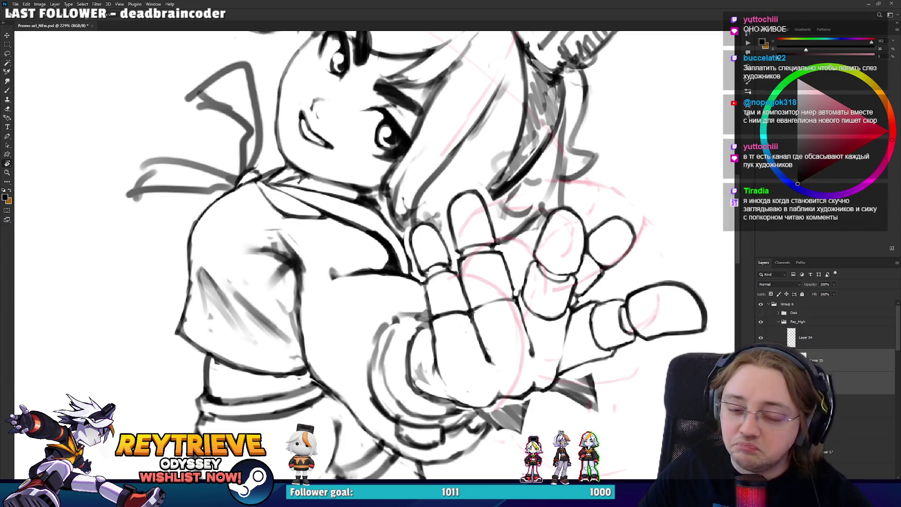
key(ctrl+shift+alt+n)
click(822, 362)
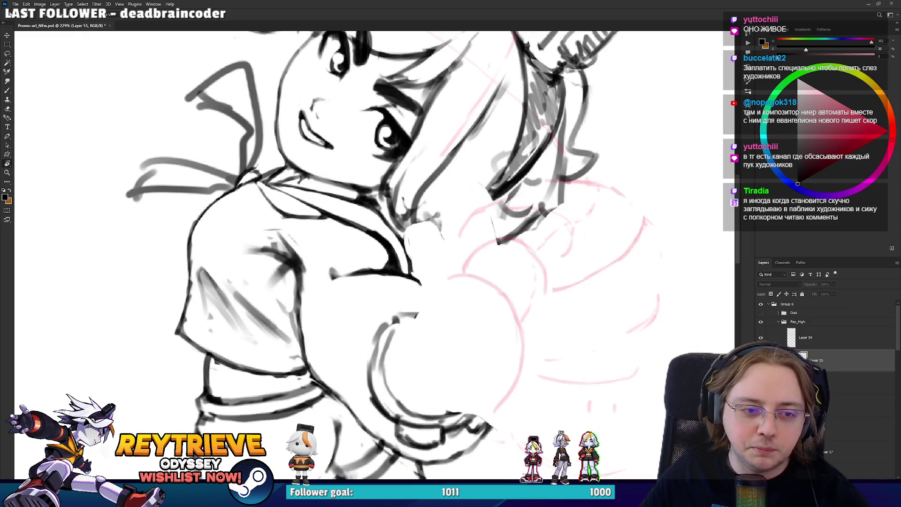
- Hide the old body line-art layer and go back to drawing on Layer 55
key(e)
click(420, 284)
key(Return)
ctrl+click(505, 292)
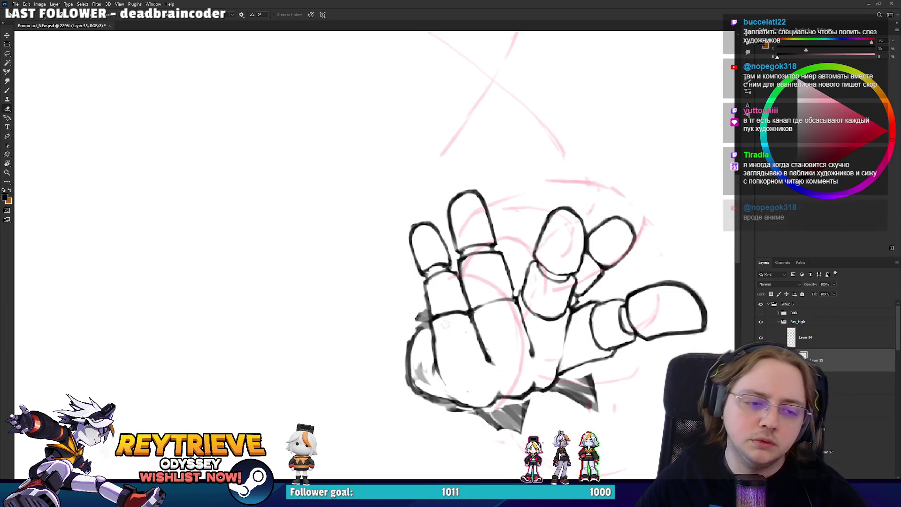
- Ink a new reaching hand with spread, jointed fingers over the pink sketch
mouse_move(442, 302)
mouse_down()
mouse_move(427, 315)
mouse_move(534, 280)
mouse_move(433, 348)
mouse_move(442, 371)
mouse_move(430, 353)
mouse_move(452, 358)
mouse_move(450, 366)
mouse_up()
key(b)
key(e)
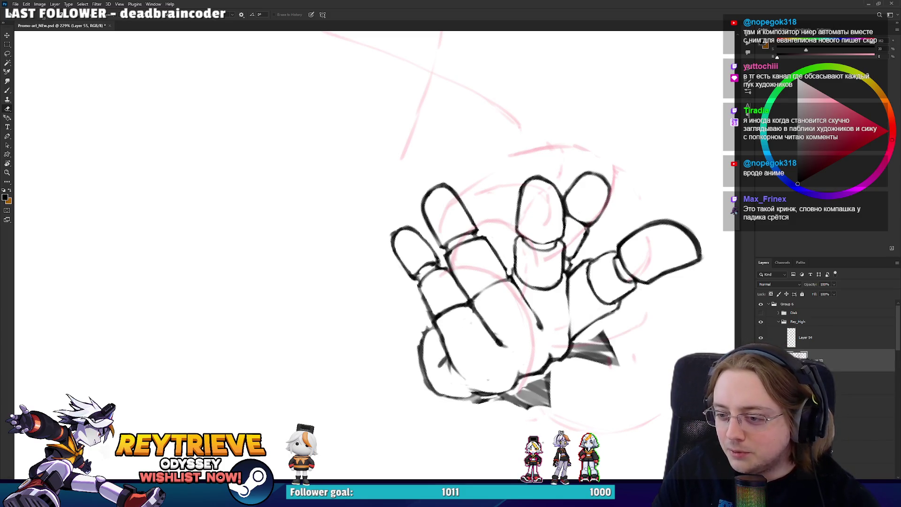
scroll(469, 258, down, 3)
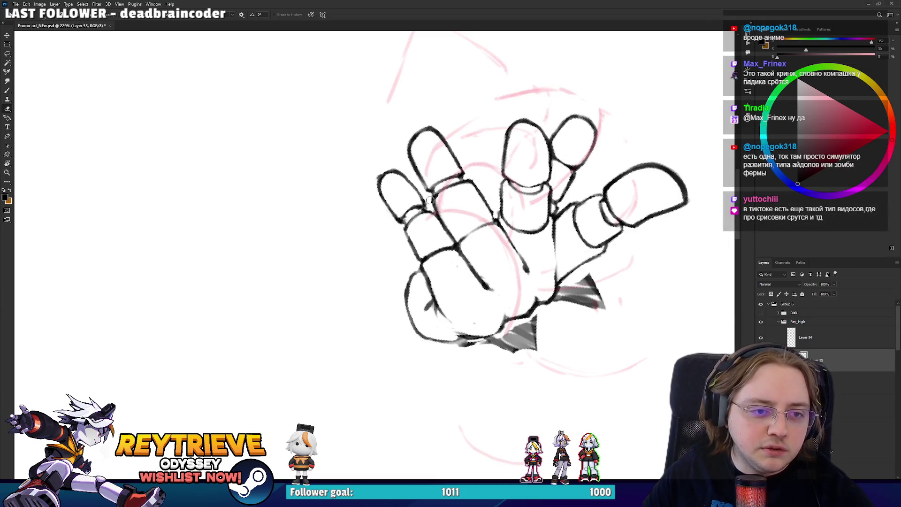
drag(498, 167, 461, 213)
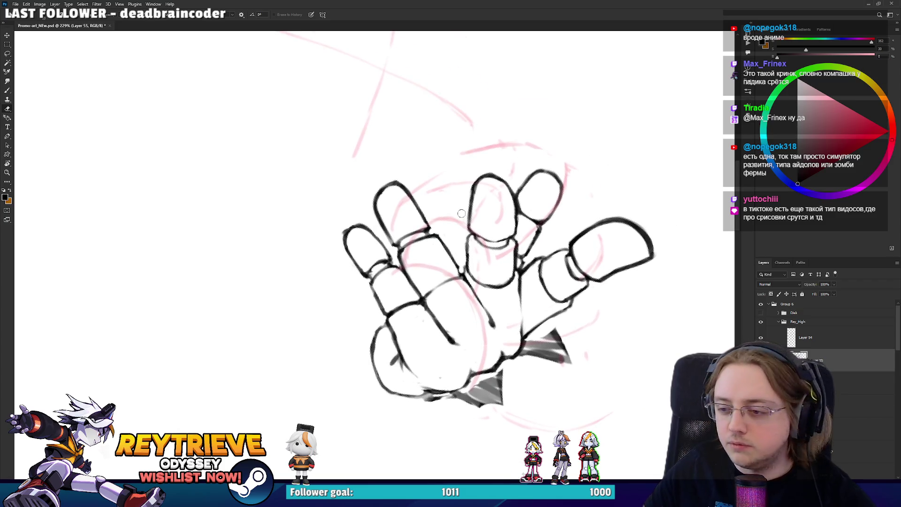
scroll(463, 213, down, 2)
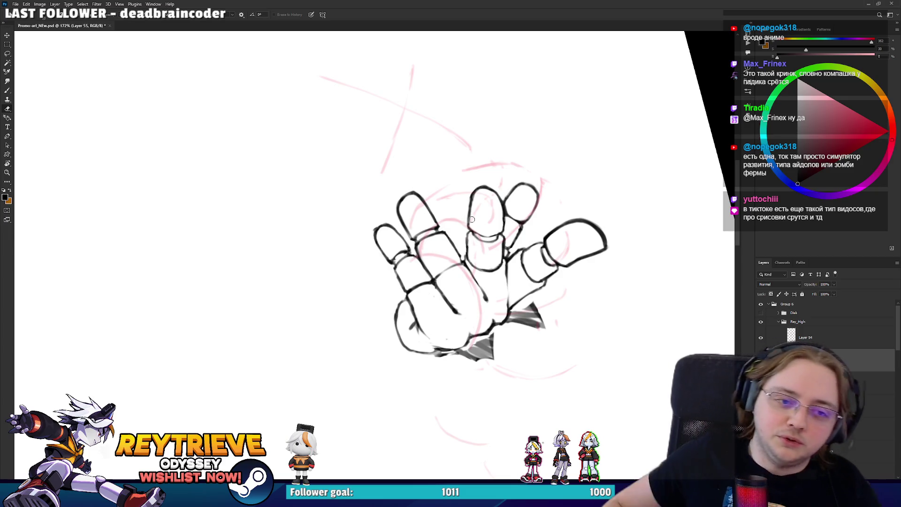
scroll(447, 216, up, 1)
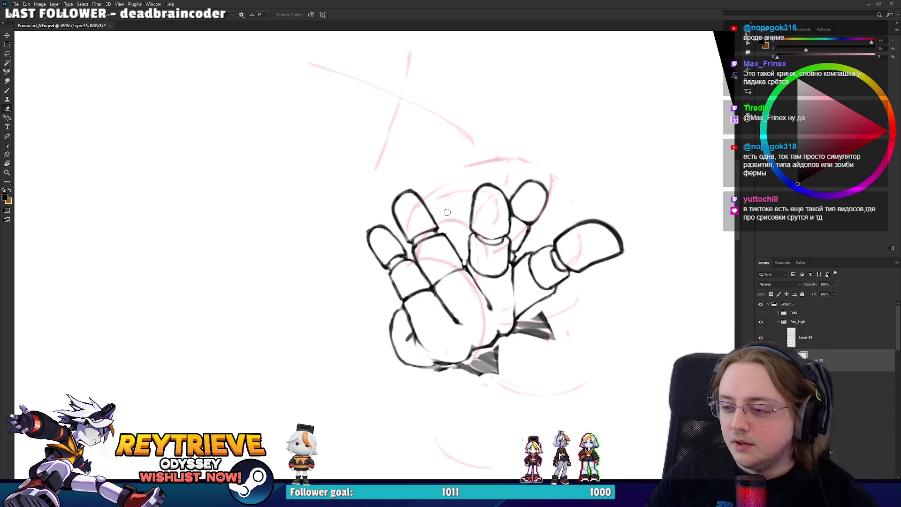
key(ctrl+shift+x)
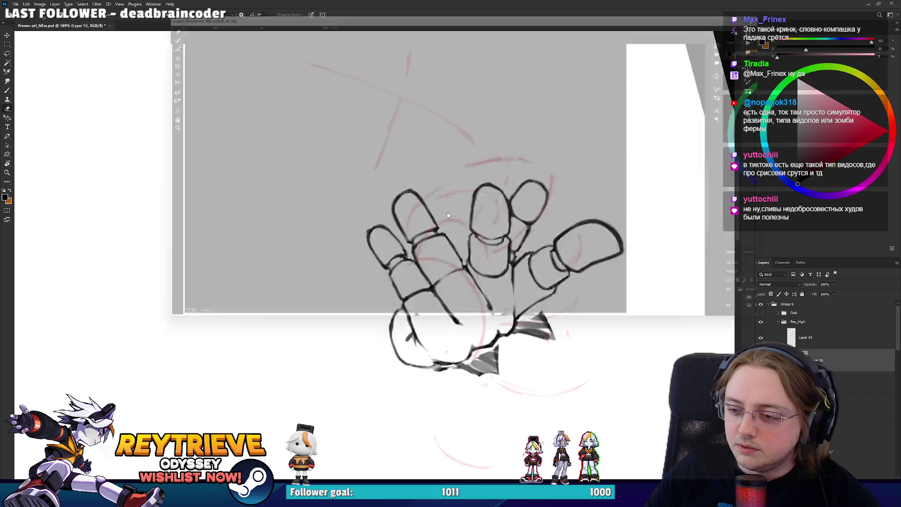
- Liquify the hand: nudge the thumb base left and push ring-finger strokes toward the palm
click(569, 131)
click(450, 136)
click(475, 160)
click(493, 146)
key(bracketright)
key(bracketright)
key(bracketright)
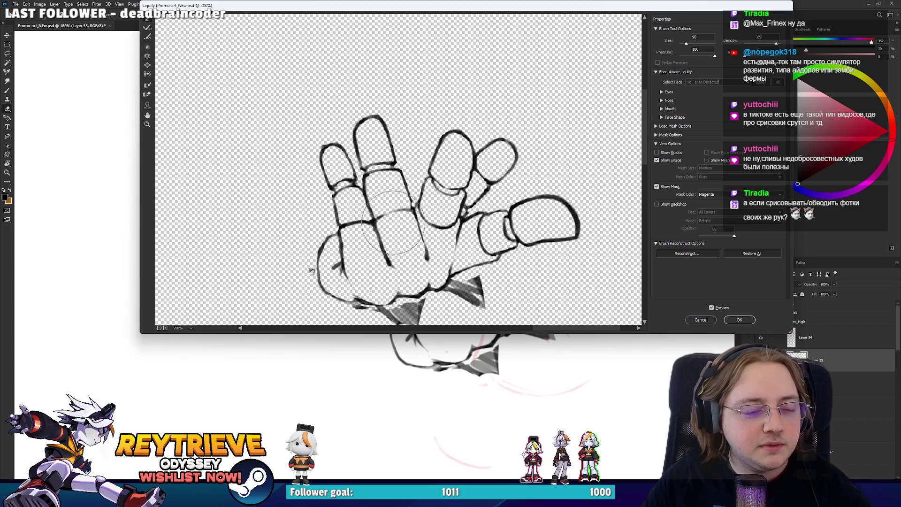
key(bracketright)
key(bracketright)
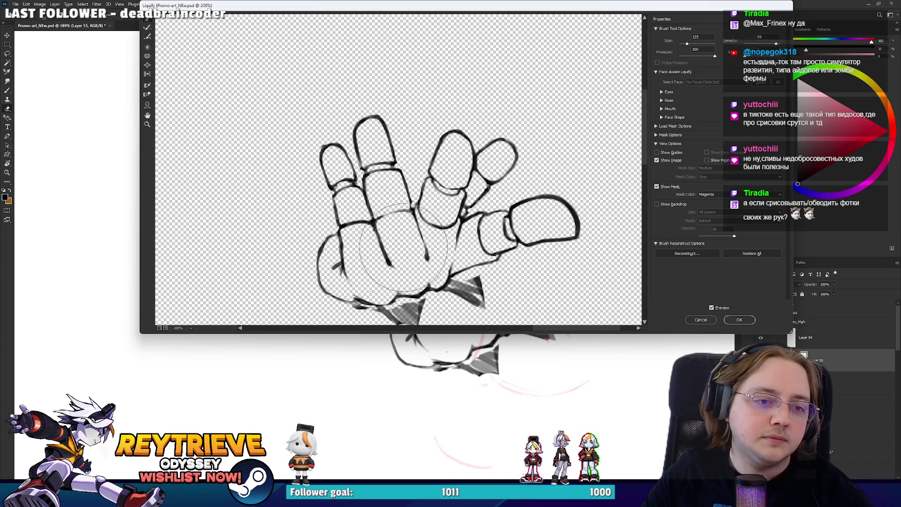
key(bracketleft)
key(bracketleft)
key(bracketleft)
key(bracketleft)
key(bracketleft)
key(bracketleft)
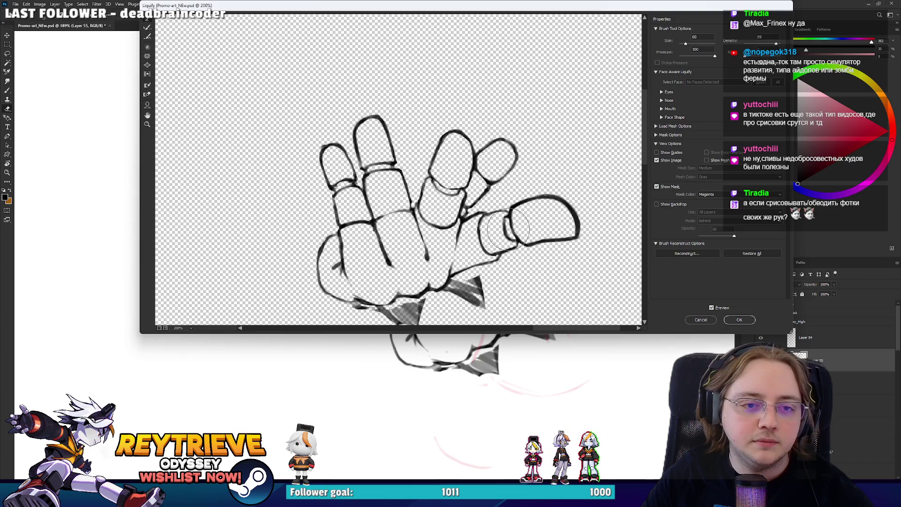
drag(485, 236, 481, 234)
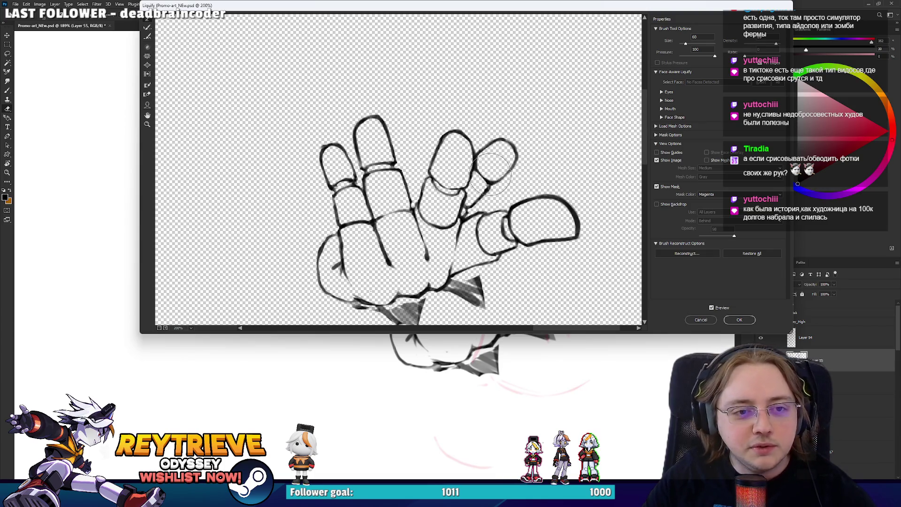
key(bracketleft)
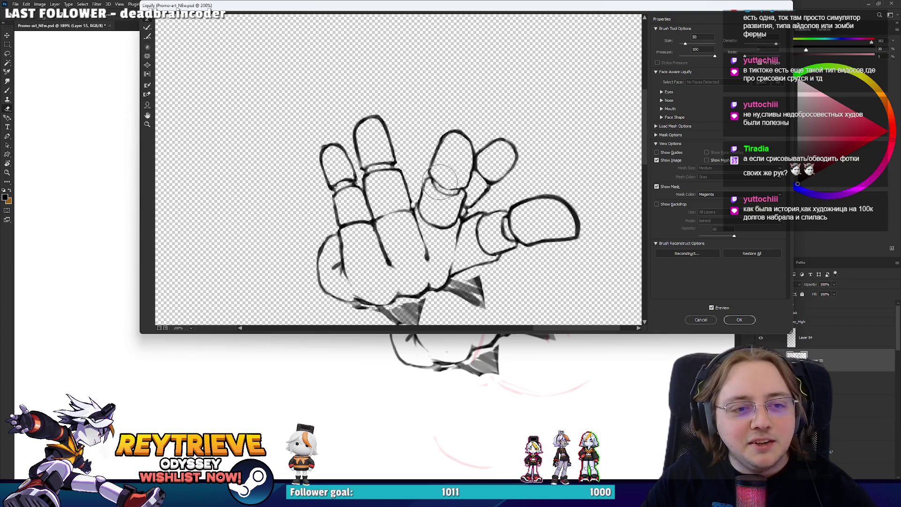
mouse_move(447, 184)
mouse_down()
mouse_move(429, 203)
mouse_move(434, 224)
mouse_up()
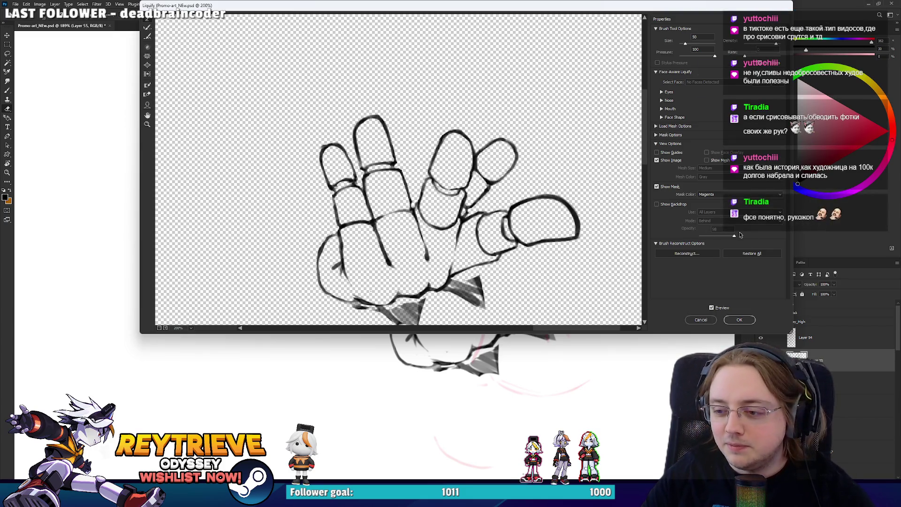
click(739, 320)
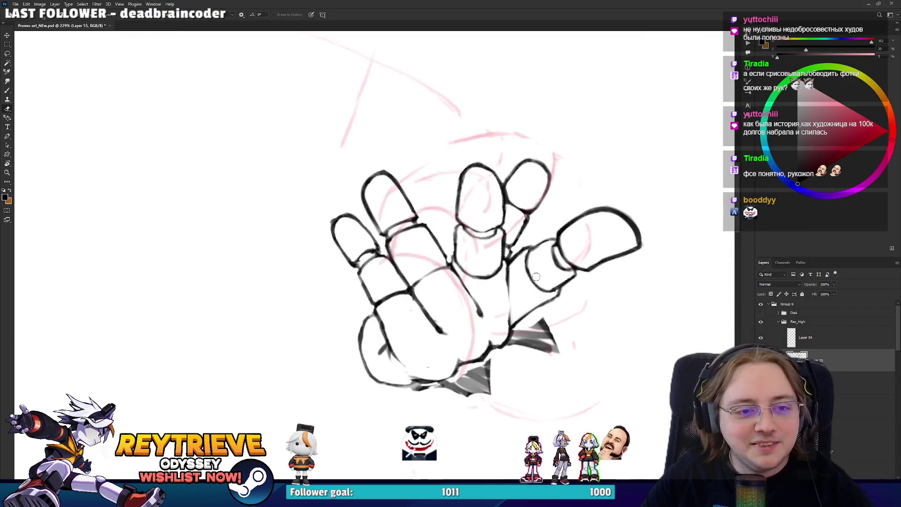
- Lasso the two lower fingers and try a Free Transform, then cancel it
scroll(536, 277, up, 2)
key(l)
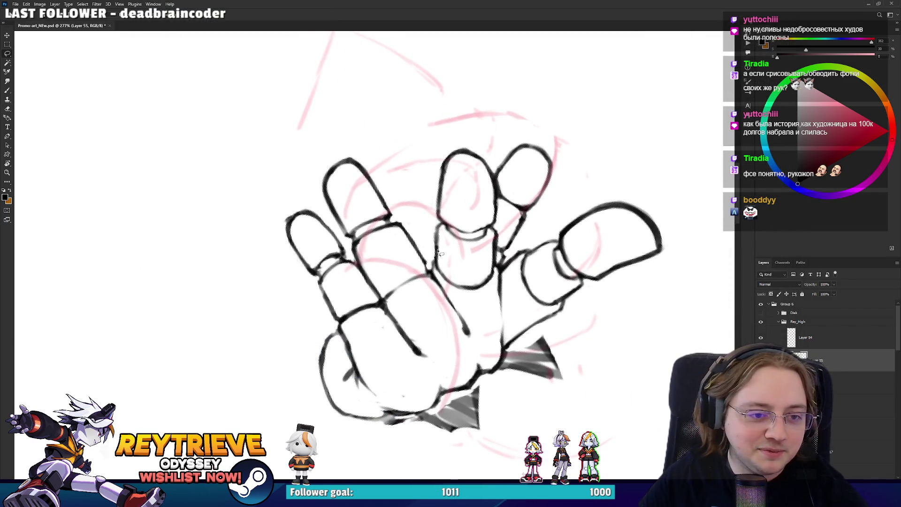
mouse_move(440, 254)
mouse_down()
mouse_move(499, 312)
mouse_move(495, 173)
mouse_move(474, 134)
mouse_move(385, 141)
mouse_move(248, 202)
mouse_up()
key(r)
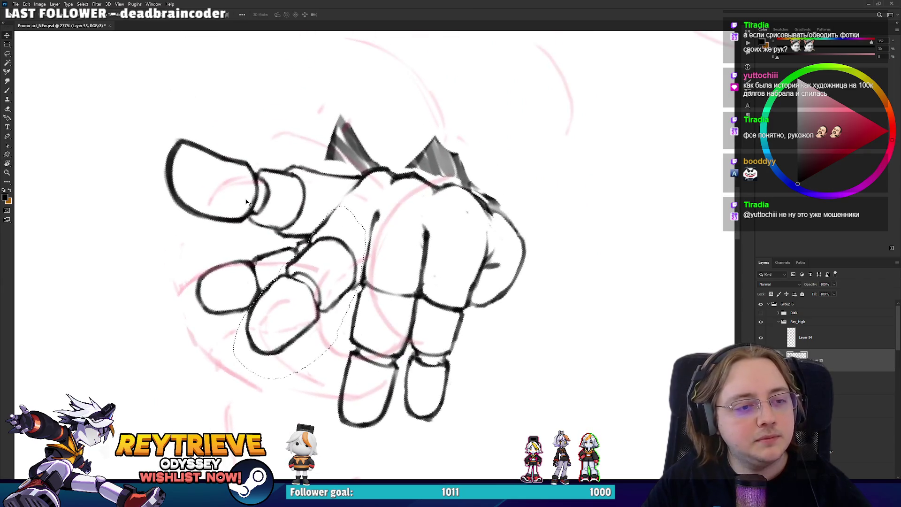
key(ctrl+t)
mouse_move(282, 244)
mouse_down()
mouse_move(292, 261)
mouse_move(393, 202)
mouse_move(418, 201)
mouse_move(362, 247)
mouse_up()
key(Escape)
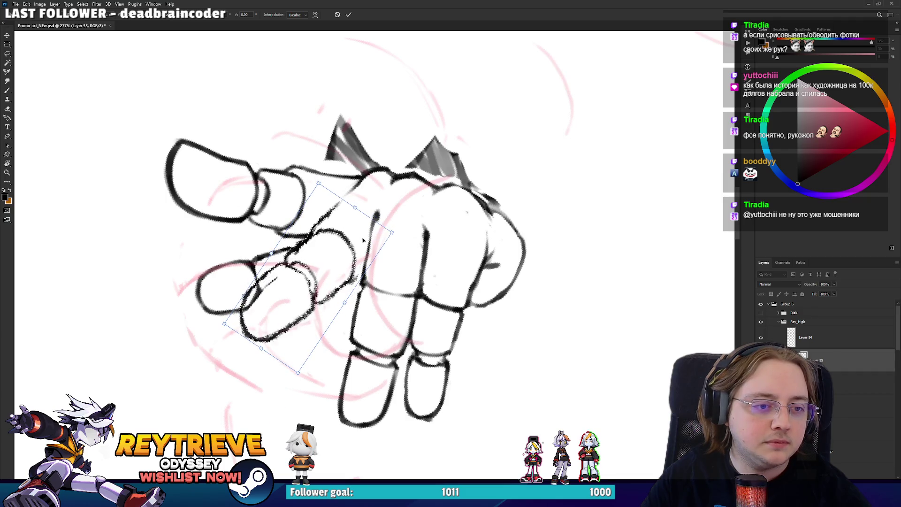
- Erase the overlapping stroke between the two lower fingers
key(e)
drag(251, 312, 275, 279)
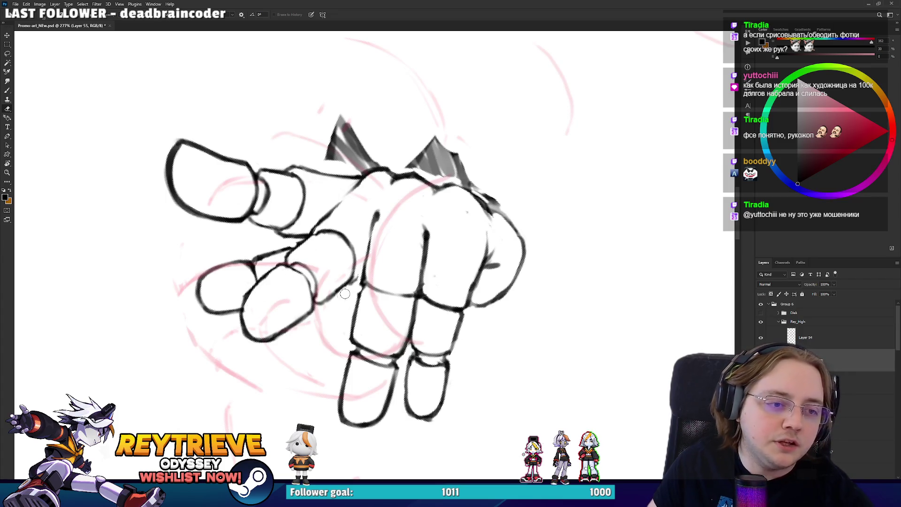
key(b)
key(r)
drag(368, 268, 377, 214)
- Refine the finger outlines with small alternating brush and eraser strokes from rotated views
key(e)
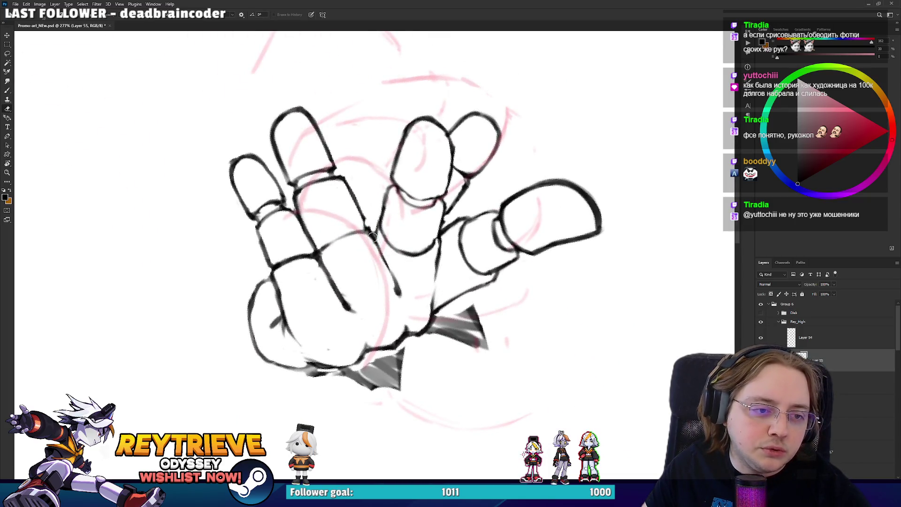
key(b)
key(e)
key(b)
key(e)
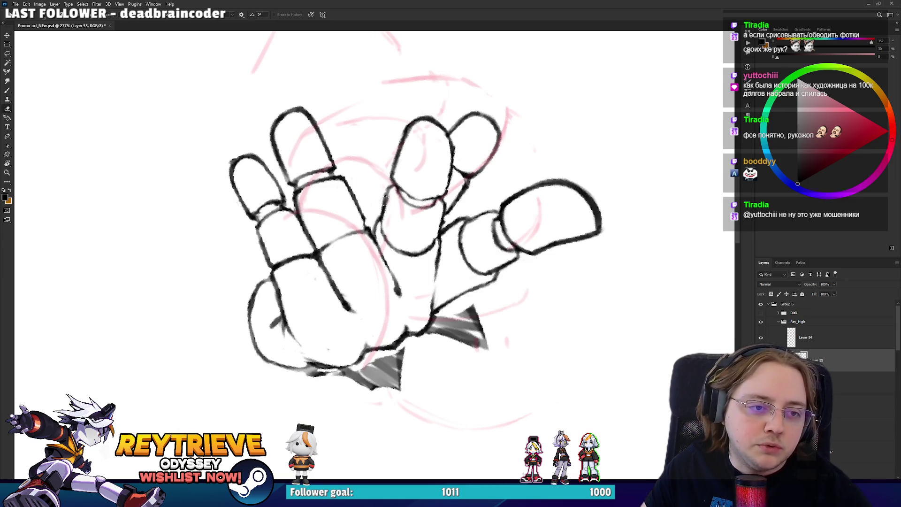
key(b)
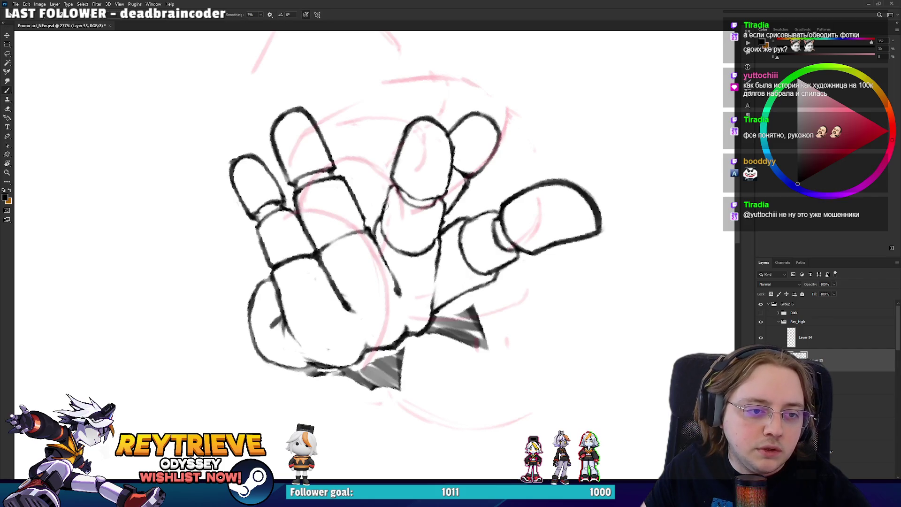
drag(394, 176, 437, 207)
key(e)
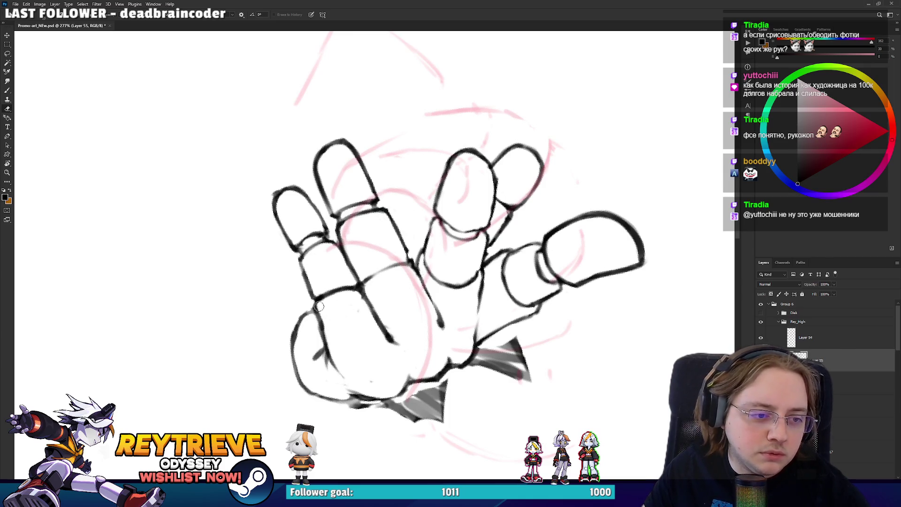
key(r)
mouse_move(323, 290)
mouse_down()
mouse_move(442, 330)
mouse_move(425, 335)
mouse_up()
key(b)
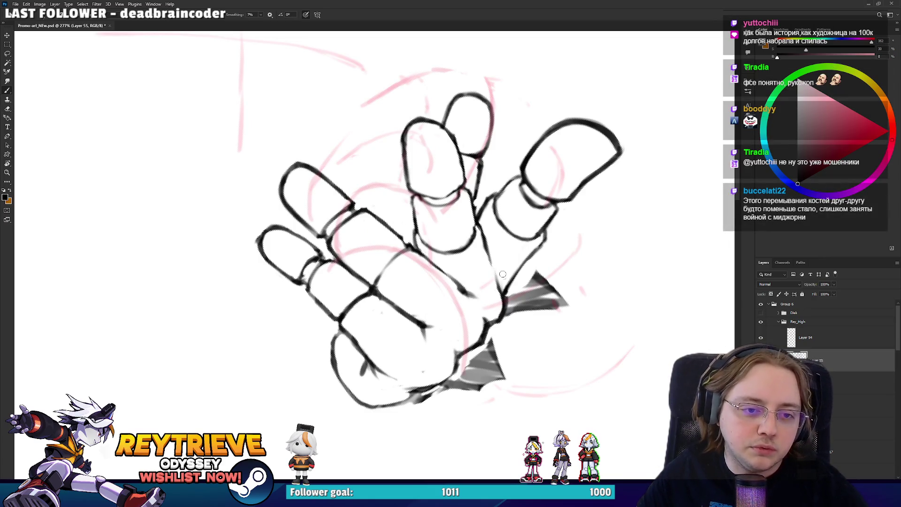
scroll(497, 245, down, 5)
key(r)
drag(497, 244, 487, 238)
scroll(488, 238, up, 3)
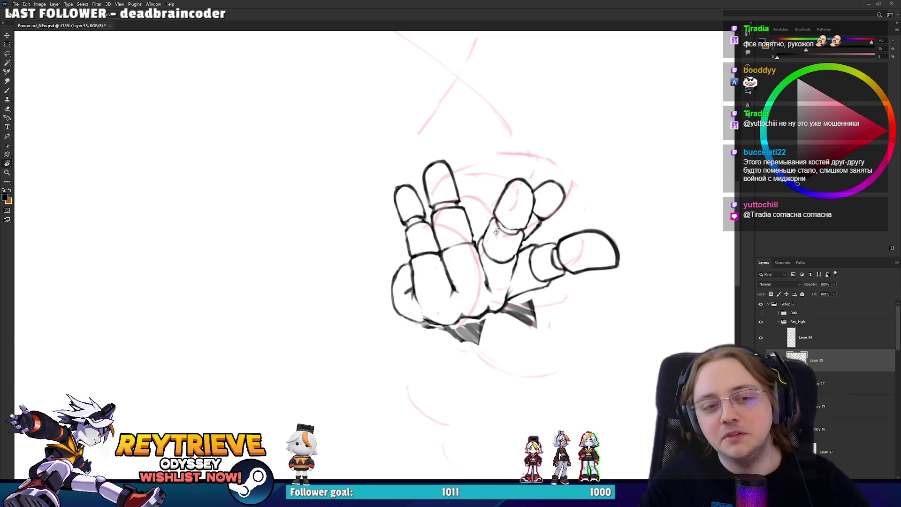
- Erase and redraw parts of the finger outline with the view tilted toward the hand
scroll(495, 236, up, 5)
key(e)
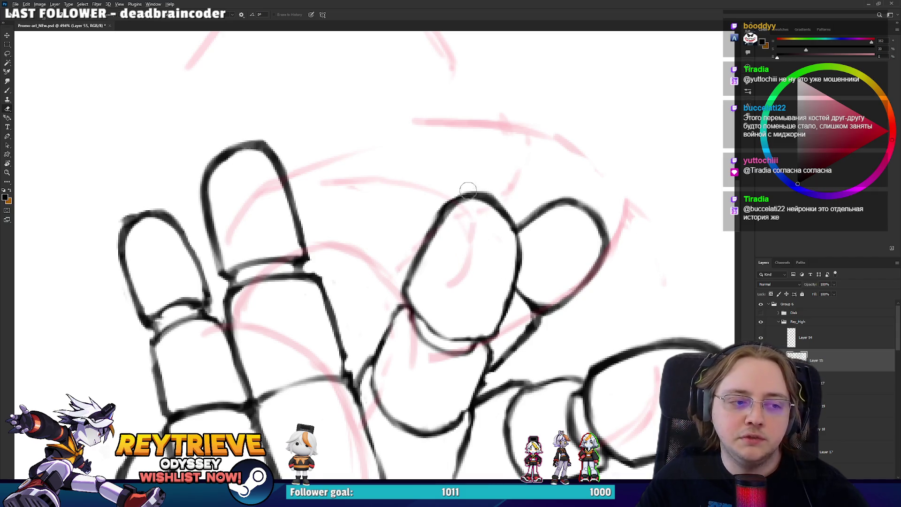
scroll(467, 191, down, 3)
key(r)
drag(412, 157, 230, 266)
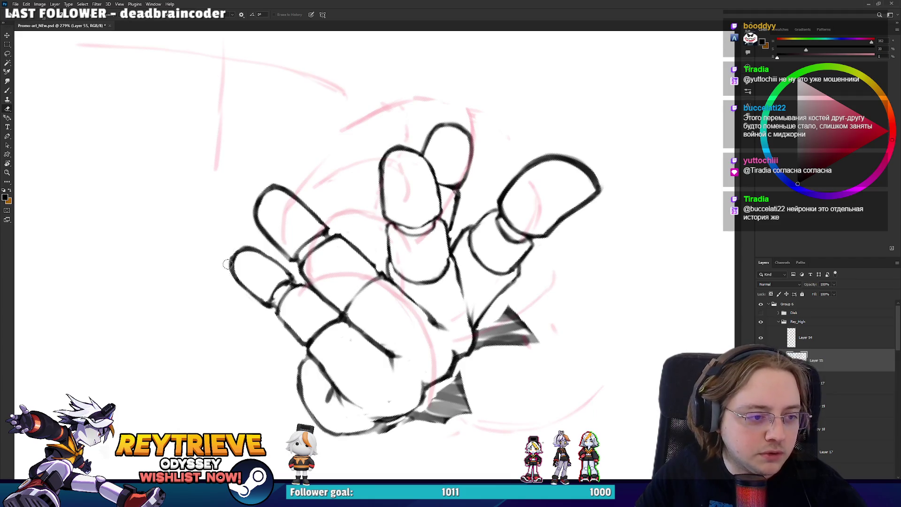
key(b)
key(e)
key(b)
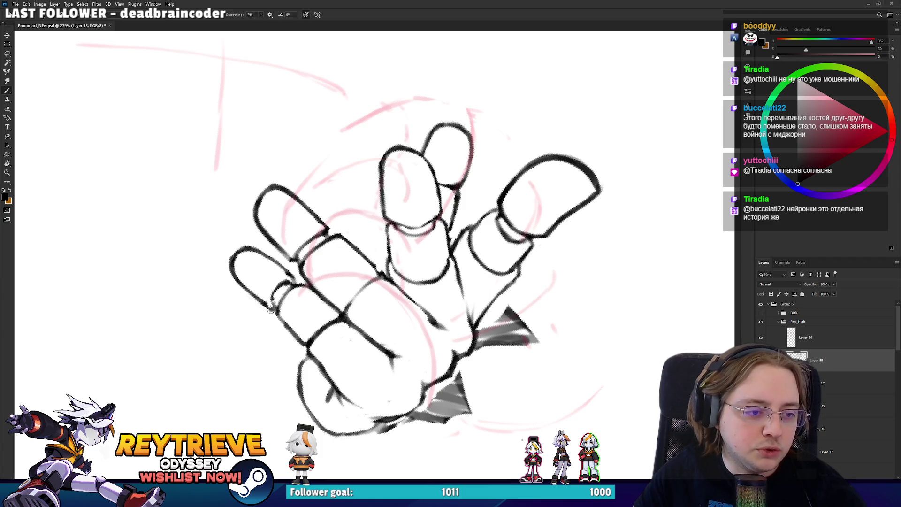
key(e)
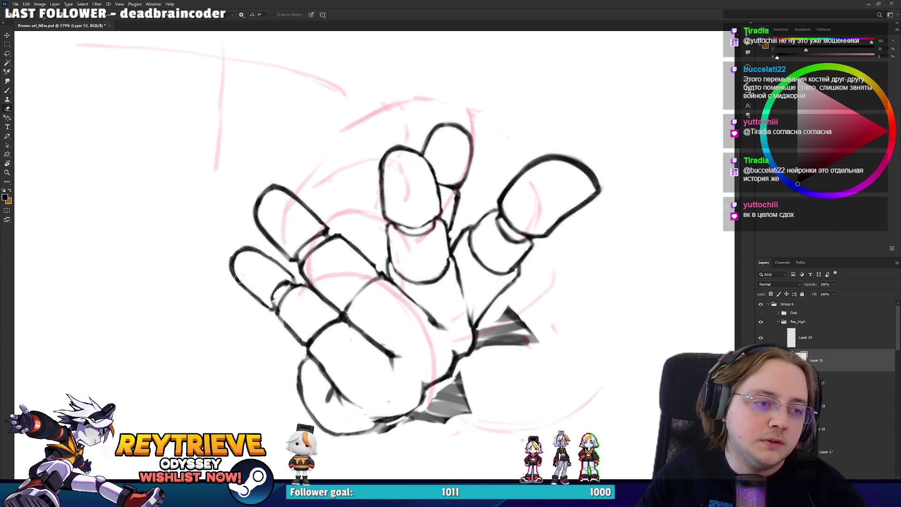
- Lasso the lower-left finger, dismiss the empty-selection warning, and shift the selection
key(l)
drag(260, 291, 243, 305)
drag(281, 260, 272, 275)
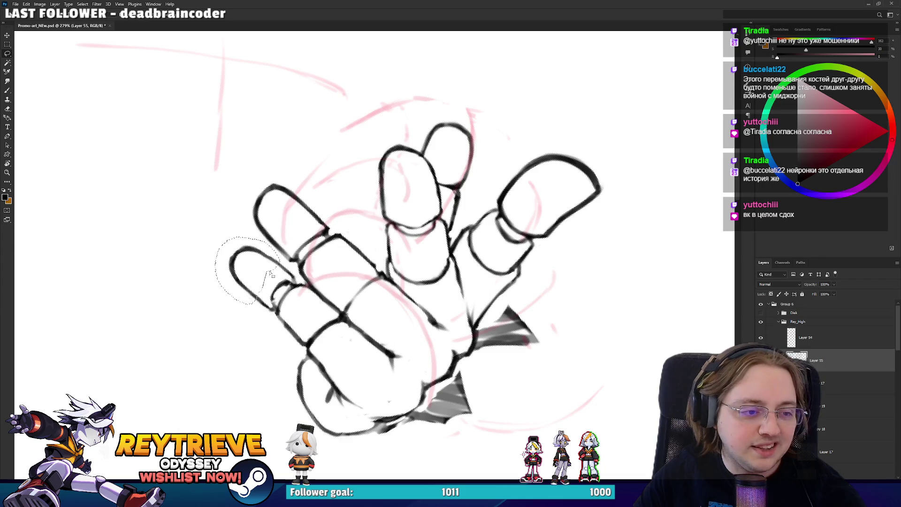
key(ctrl+t)
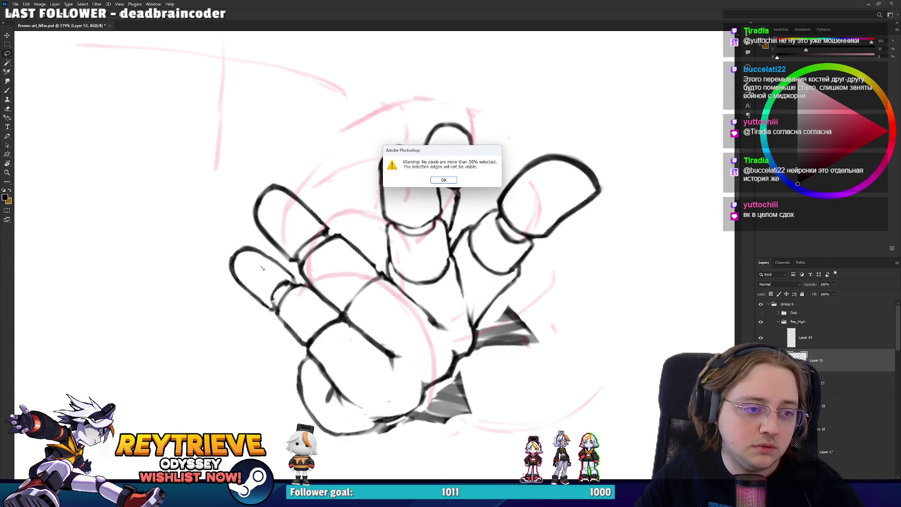
key(Return)
mouse_move(280, 261)
mouse_down()
mouse_move(235, 300)
mouse_move(272, 277)
mouse_move(261, 253)
mouse_move(246, 258)
mouse_move(266, 255)
mouse_move(258, 270)
mouse_move(340, 265)
mouse_move(331, 280)
mouse_move(338, 287)
mouse_up()
scroll(340, 264, down, 5)
scroll(424, 293, up, 3)
mouse_move(540, 300)
mouse_down()
mouse_move(533, 302)
mouse_move(531, 281)
mouse_up()
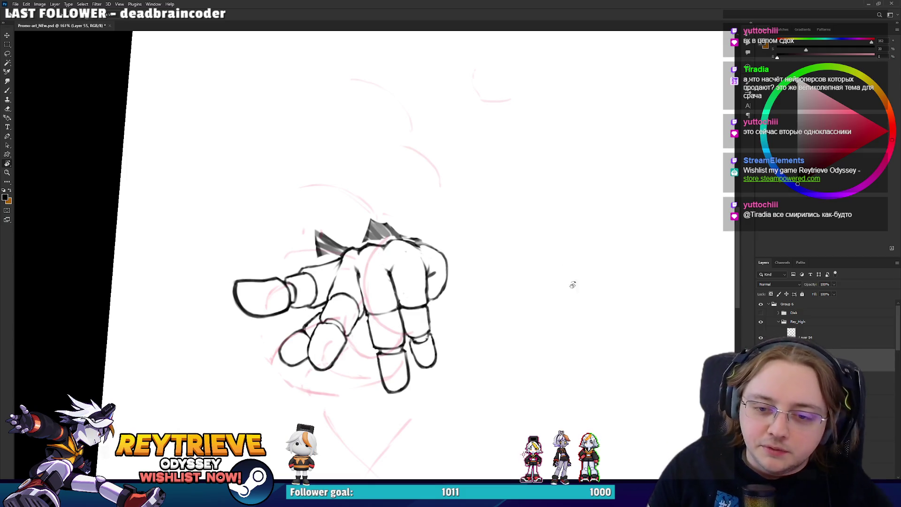
- Push the index finger's contour in Liquify with Forward Warp at brush sizes 40–60, then apply
key(ctrl+shift+x)
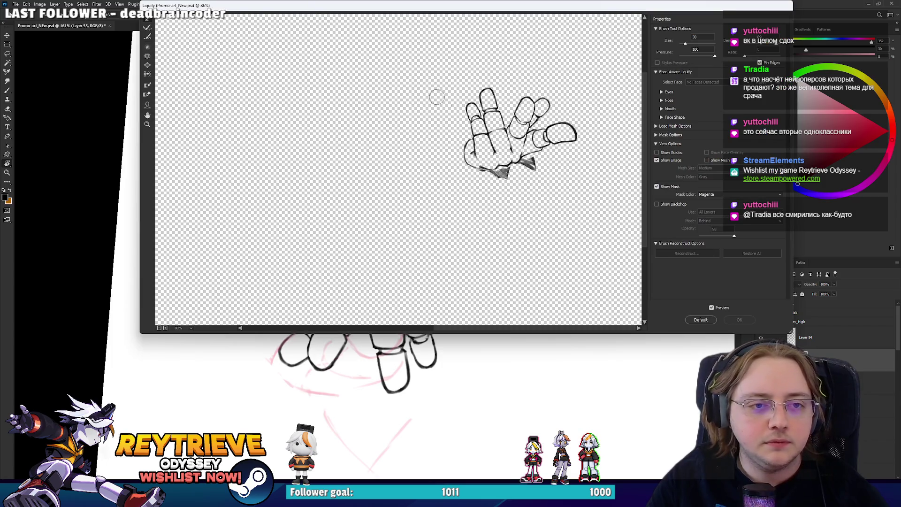
scroll(436, 97, up, 5)
mouse_move(355, 111)
mouse_down()
mouse_move(486, 322)
mouse_move(357, 186)
mouse_move(371, 207)
mouse_move(359, 207)
mouse_up()
key(bracketleft)
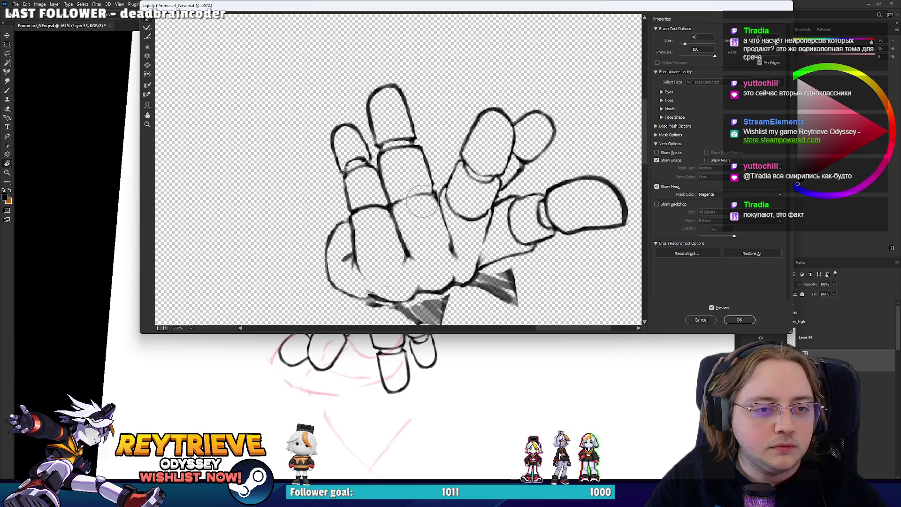
key(bracketright)
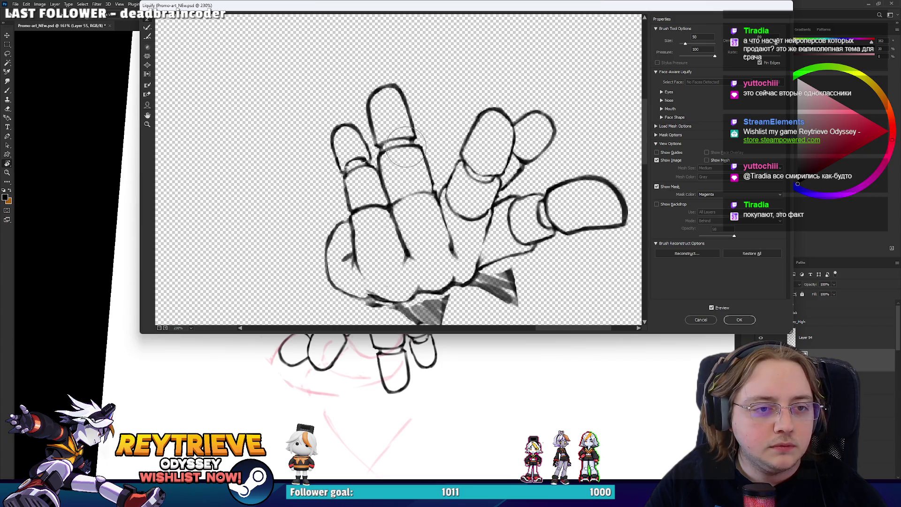
key(bracketleft)
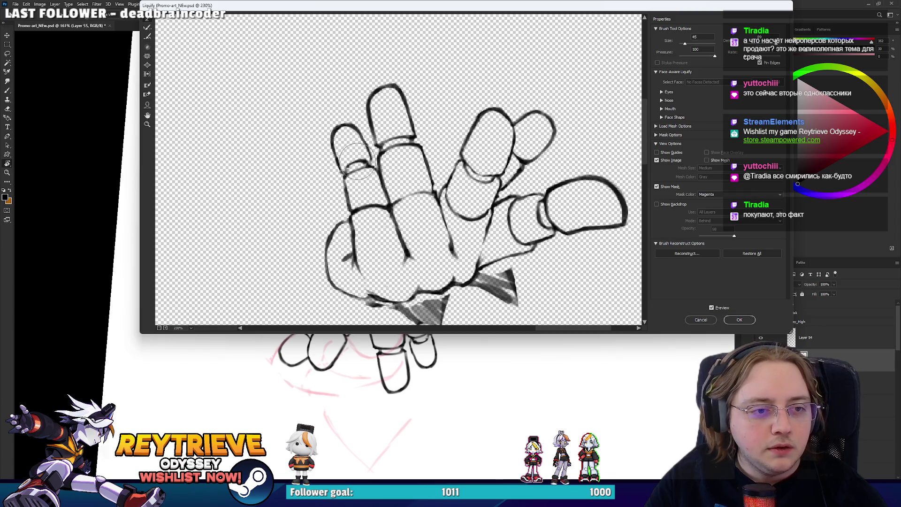
key(bracketright)
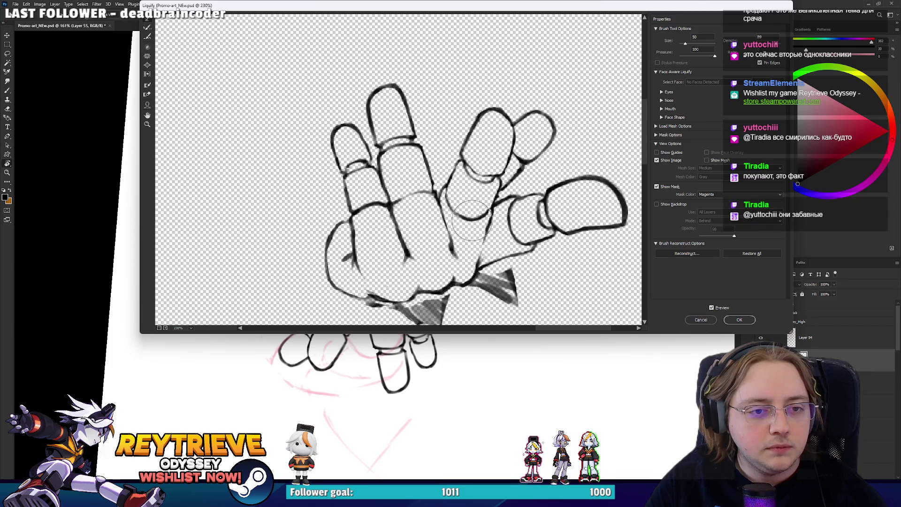
key(bracketright)
key(bracketright)
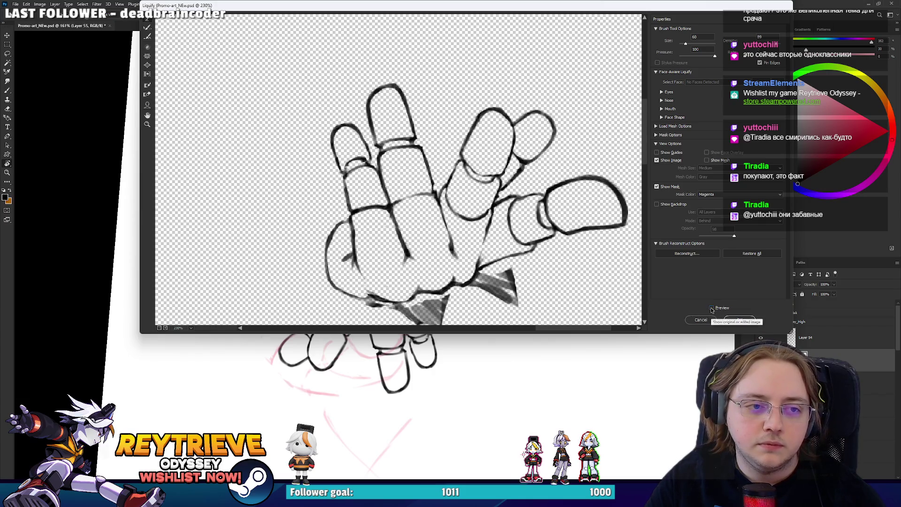
click(739, 320)
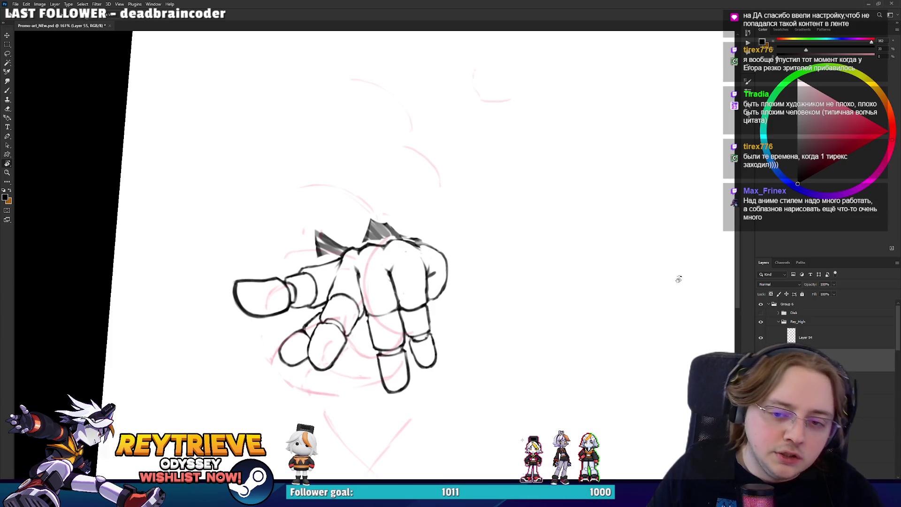
- Switch to the Eraser to keep cleaning the warped hand
key(e)
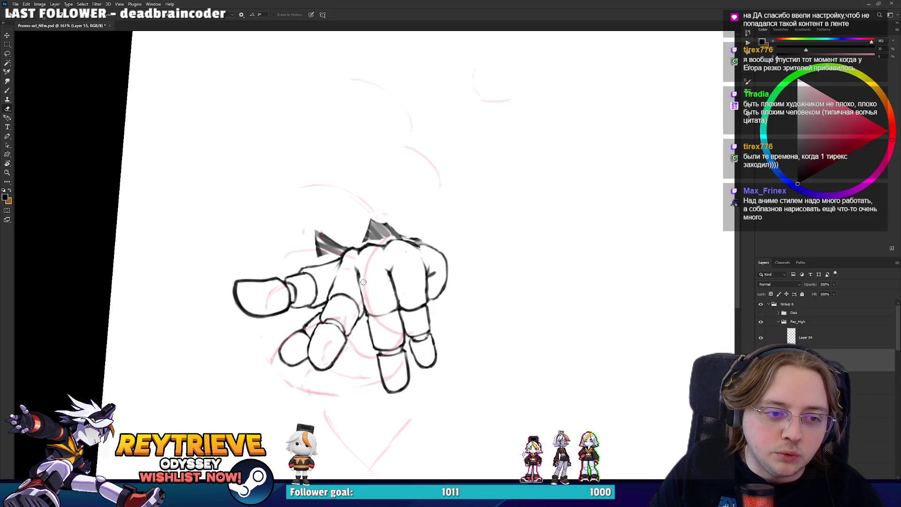
- Lasso the lower-left finger and cut it onto its own layer with Ctrl+J
drag(442, 262, 446, 277)
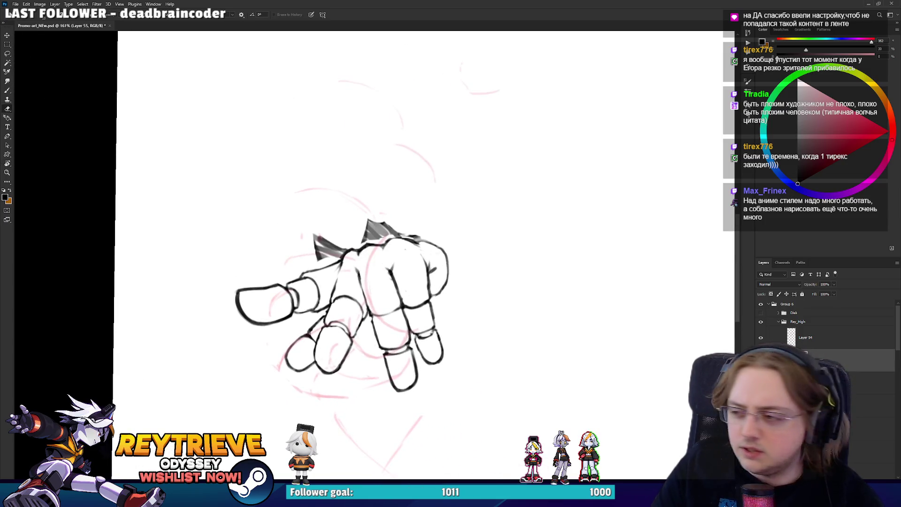
drag(235, 282, 456, 249)
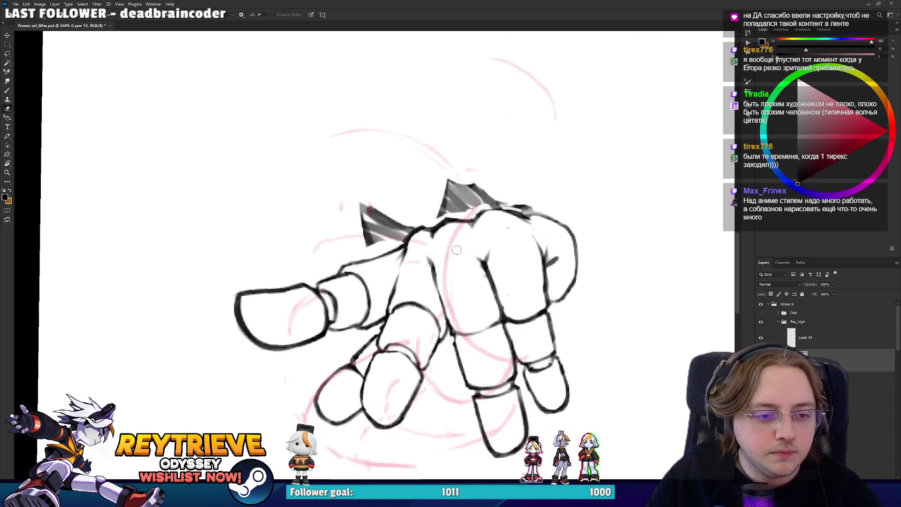
key(b)
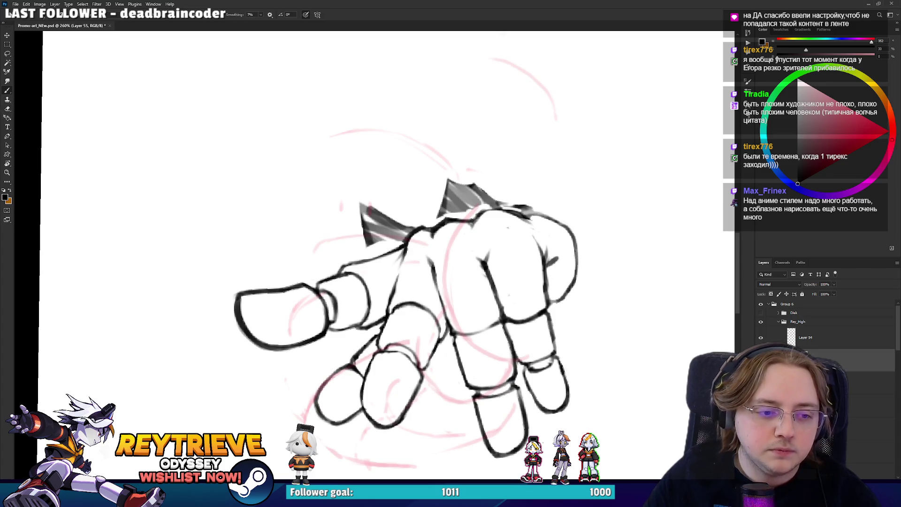
scroll(464, 330, down, 5)
mouse_move(464, 330)
mouse_down()
mouse_move(539, 286)
mouse_move(428, 288)
mouse_up()
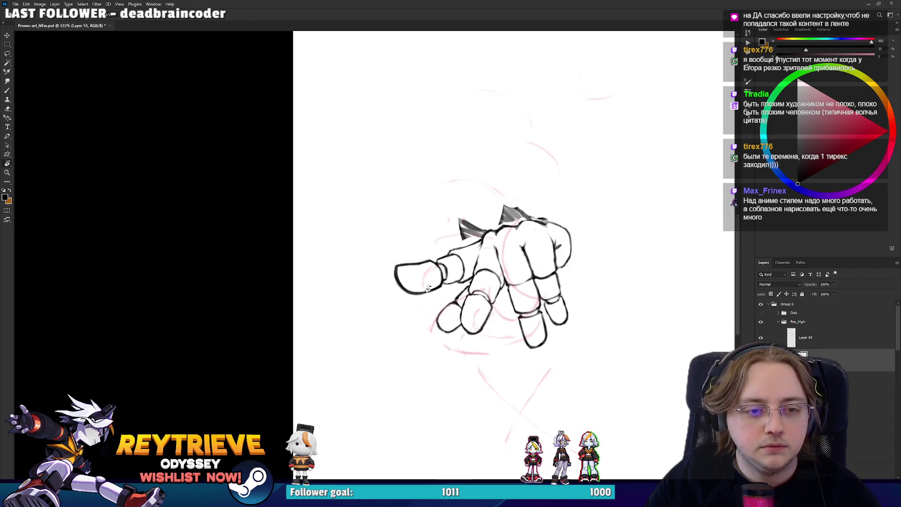
scroll(428, 288, up, 3)
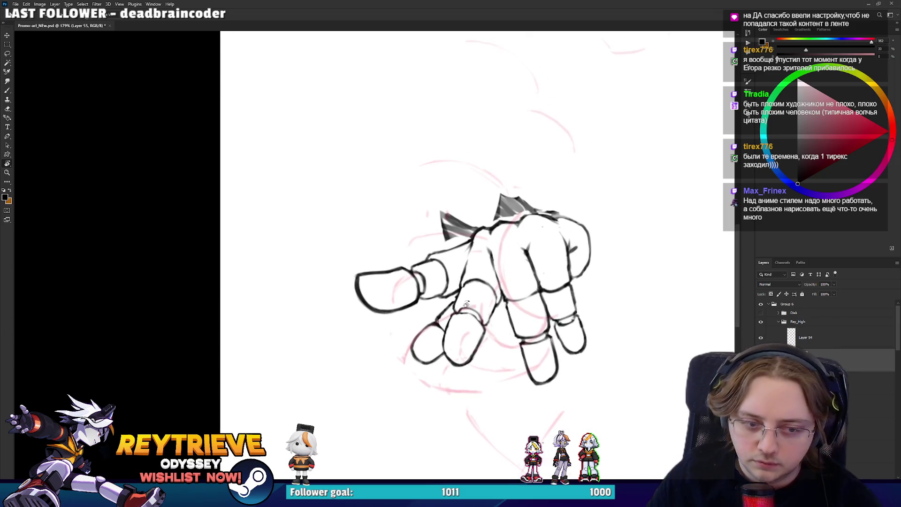
drag(477, 290, 465, 320)
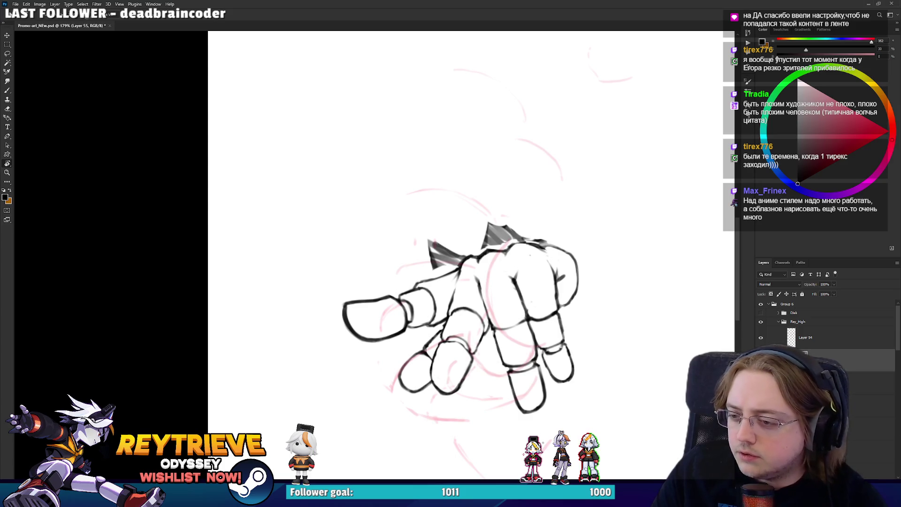
key(l)
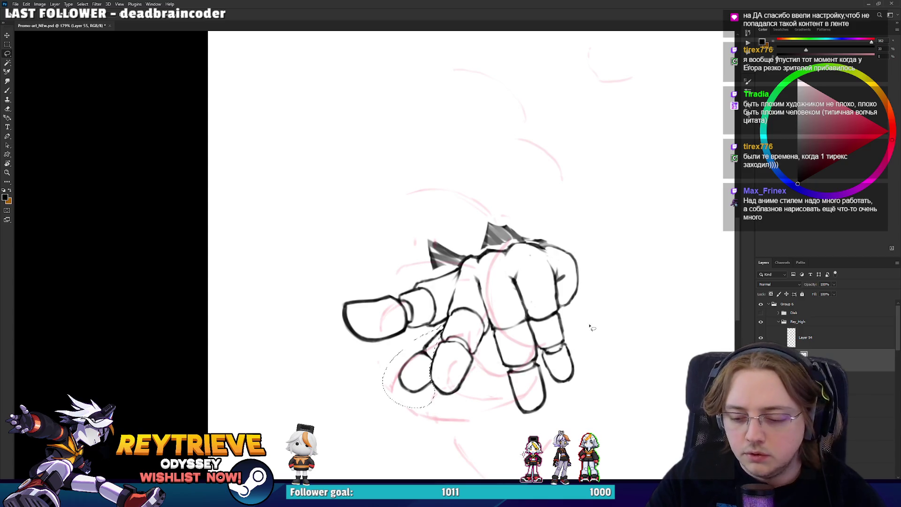
key(ctrl+j)
- Move the cut finger up about 49 px, checking it from a rotated view
key(v)
mouse_move(453, 347)
mouse_down()
mouse_move(464, 309)
mouse_move(473, 320)
mouse_move(464, 327)
mouse_up()
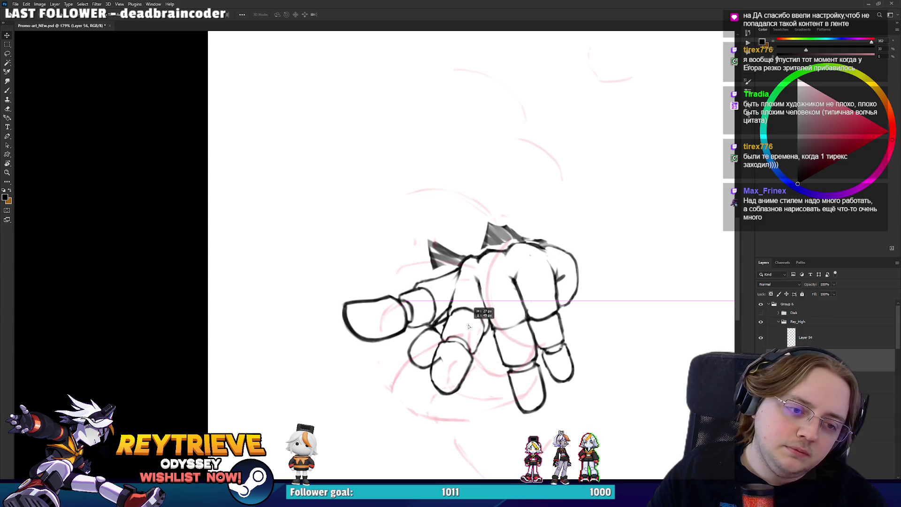
key(r)
drag(561, 236, 324, 407)
mouse_move(228, 319)
mouse_down()
mouse_move(224, 313)
mouse_move(368, 285)
mouse_move(501, 241)
mouse_move(522, 217)
mouse_move(501, 244)
mouse_up()
key(v)
- Nudge the strokes near the thumb slightly with the Move tool
scroll(454, 226, up, 1)
scroll(453, 226, down, 3)
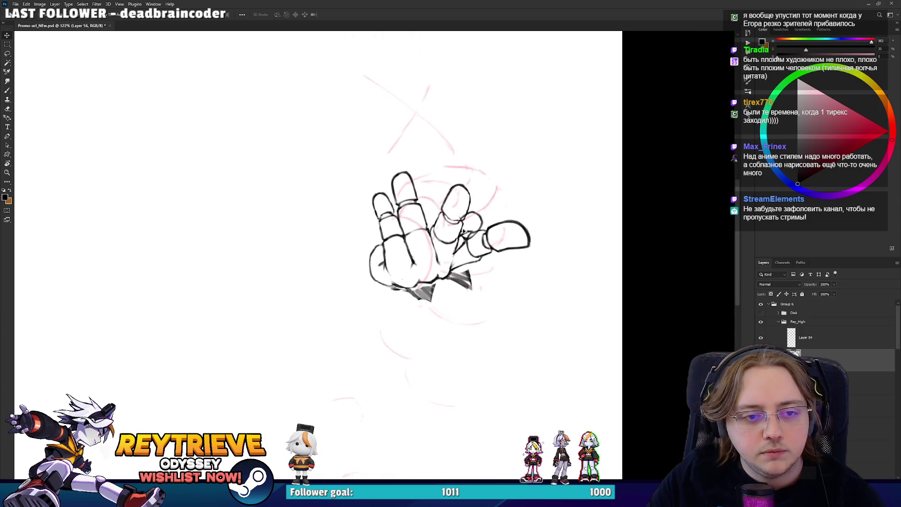
scroll(478, 236, up, 3)
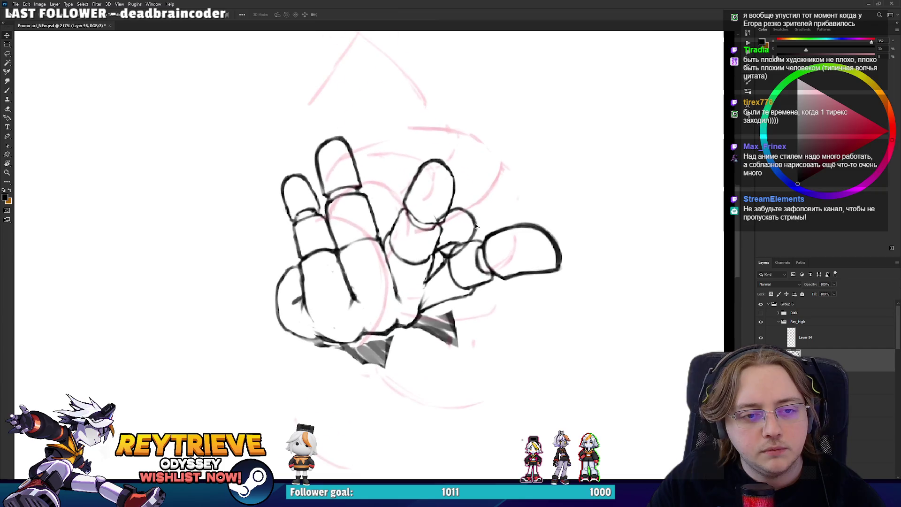
drag(480, 243, 479, 243)
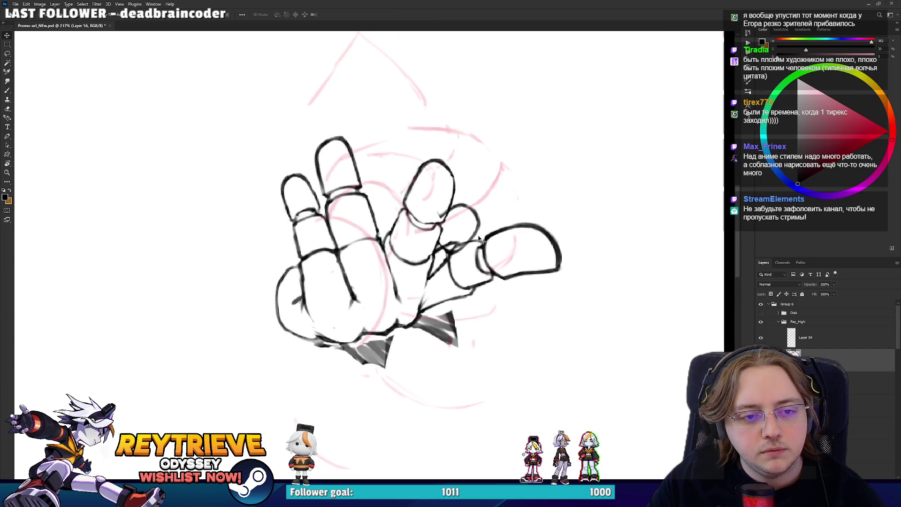
- Paint the finger layer's mask to hide overlapping lines at the thumb base, then review the figure
scroll(479, 244, up, 1)
key(e)
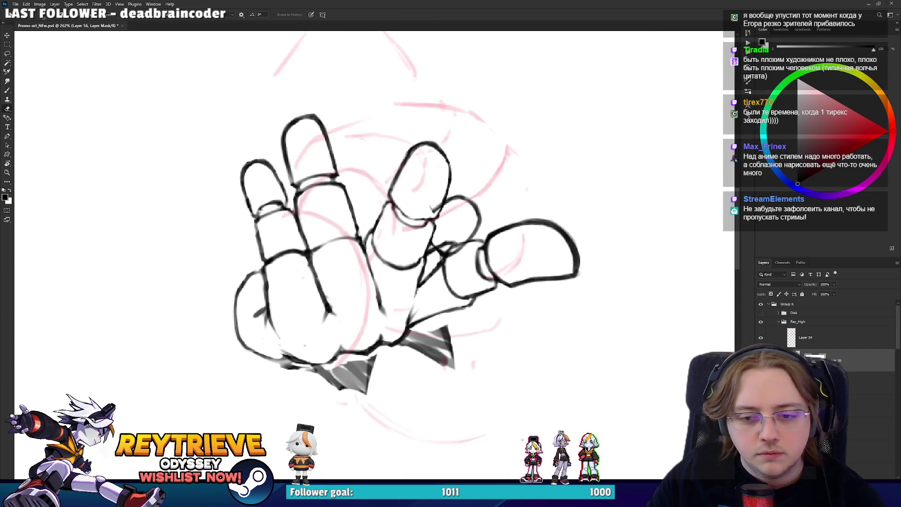
key(x)
drag(437, 267, 468, 259)
key(x)
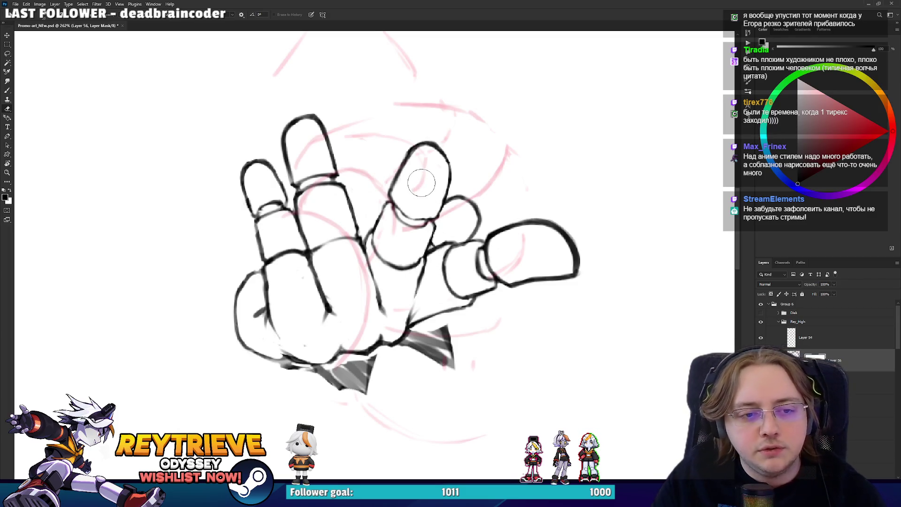
scroll(487, 244, down, 7)
scroll(487, 244, up, 3)
drag(487, 263, 505, 253)
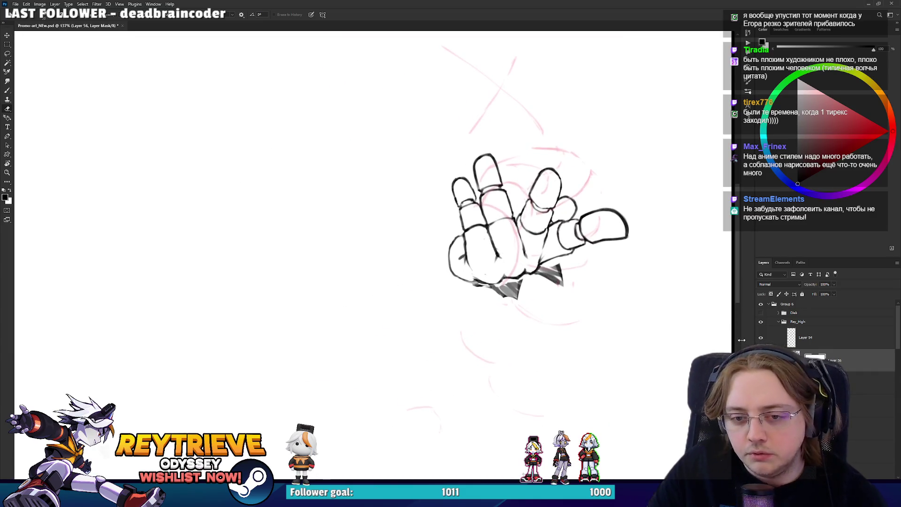
scroll(517, 188, down, 3)
scroll(452, 207, up, 4)
scroll(451, 207, down, 3)
scroll(502, 281, up, 3)
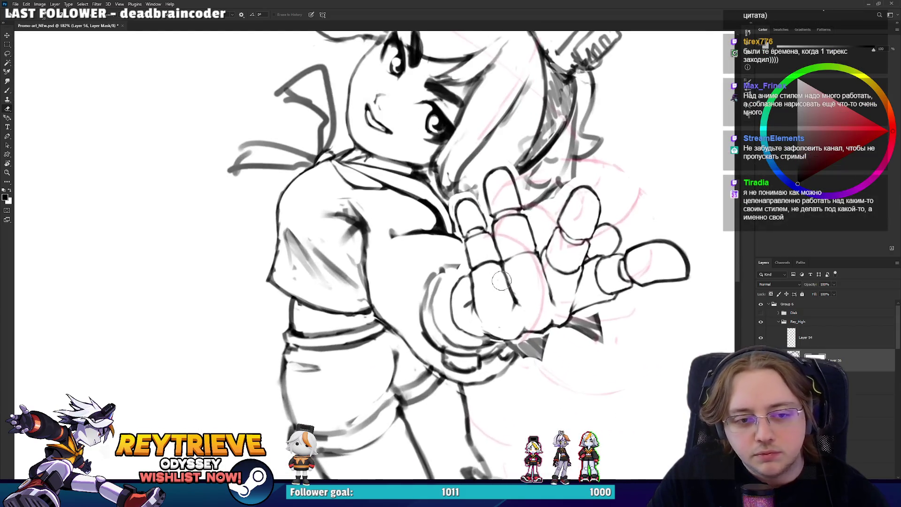
- Select Layer 55, then Layer 3 copy 17, and pan to show the face and shoulder
scroll(547, 329, down, 3)
scroll(546, 324, up, 4)
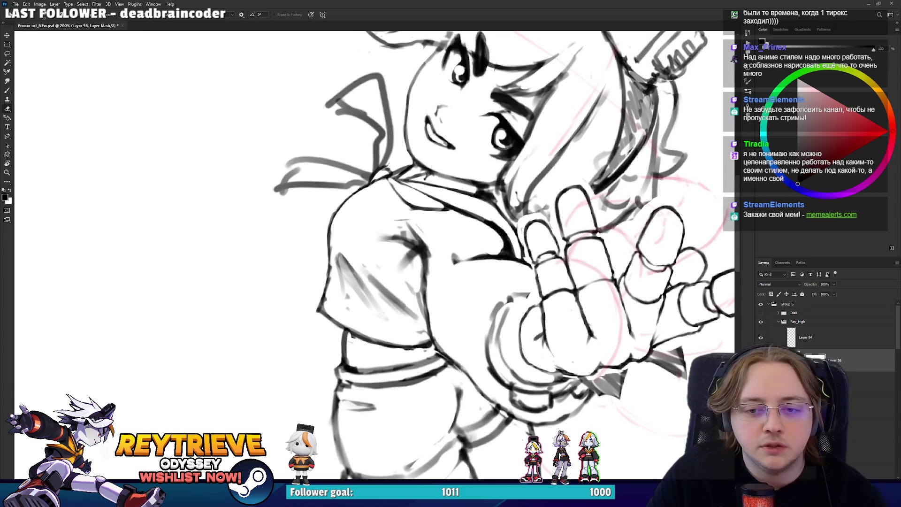
click(845, 383)
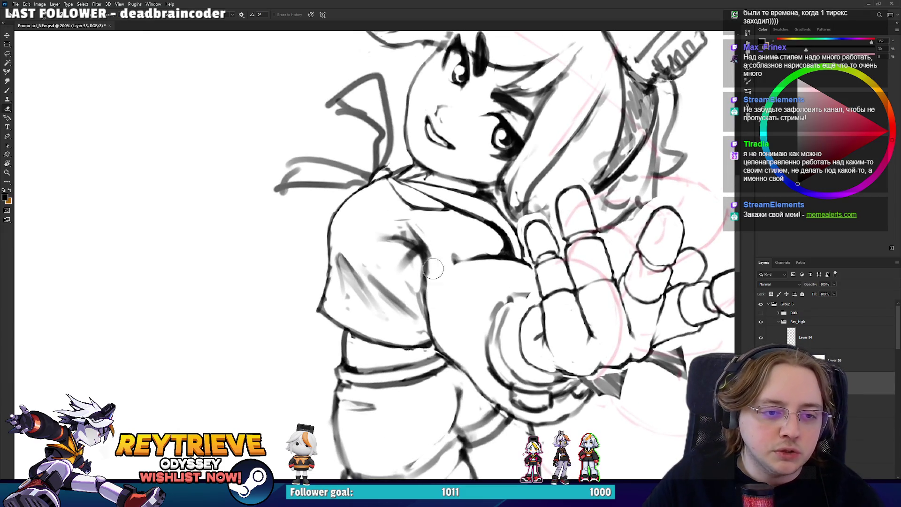
click(844, 406)
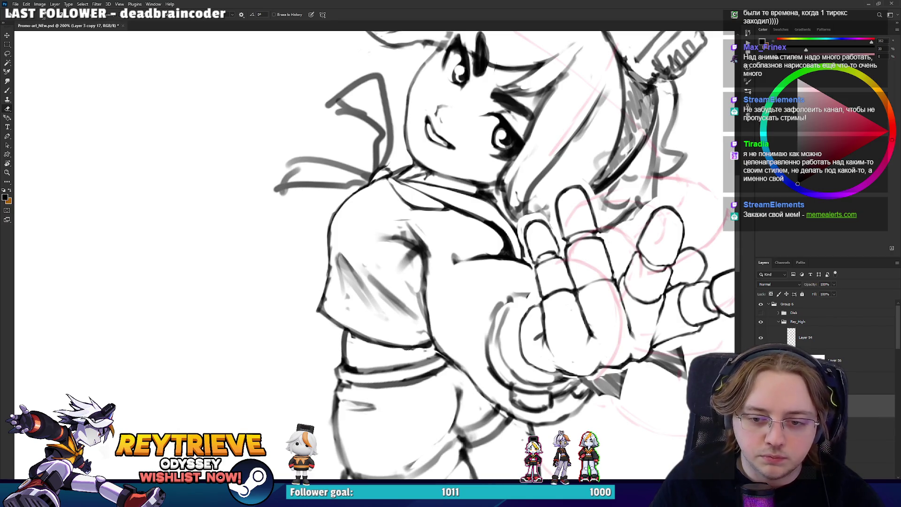
right_click(606, 28)
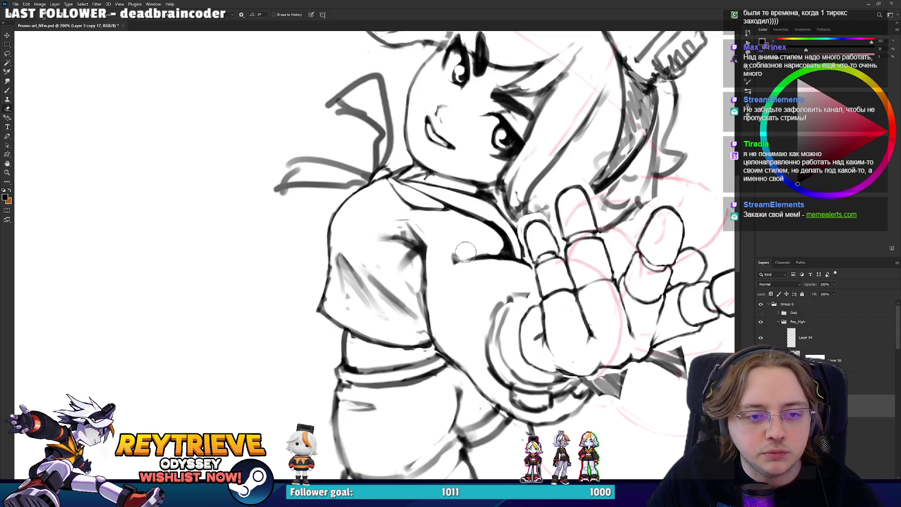
drag(489, 236, 485, 273)
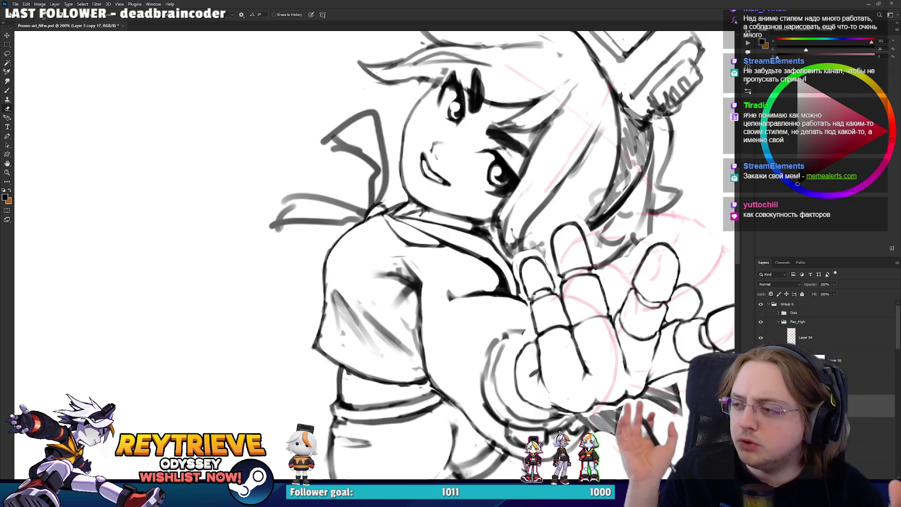
drag(282, 235, 429, 291)
key(b)
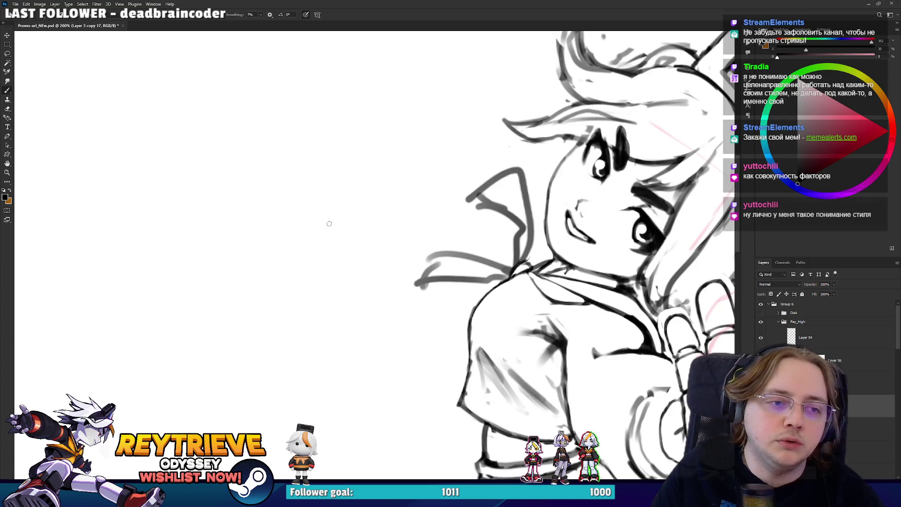
drag(277, 211, 300, 232)
mouse_move(312, 165)
mouse_down()
mouse_move(294, 193)
mouse_move(319, 167)
mouse_move(296, 197)
mouse_move(324, 174)
mouse_up()
key(ctrl+z)
mouse_move(352, 195)
mouse_down()
mouse_move(348, 140)
mouse_move(361, 194)
mouse_up()
mouse_move(356, 174)
mouse_down()
mouse_move(359, 190)
mouse_move(317, 195)
mouse_up()
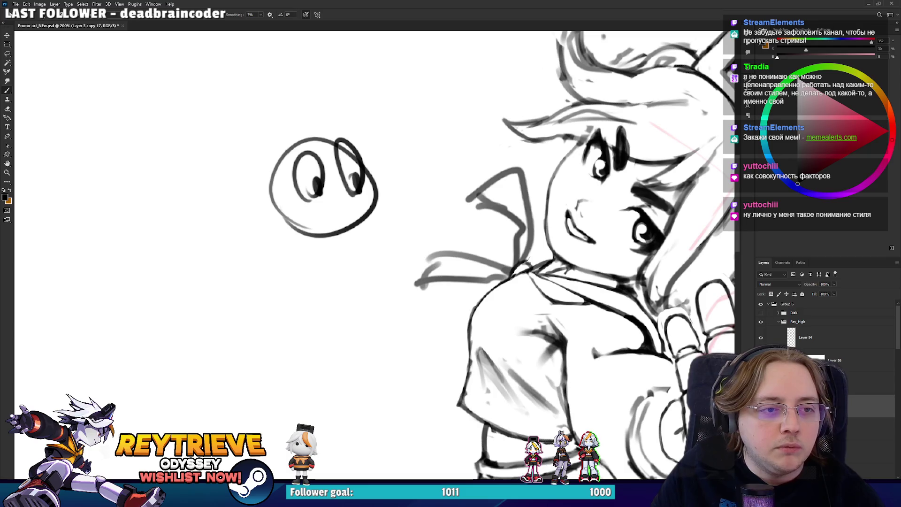
drag(273, 158, 271, 177)
drag(350, 140, 359, 158)
mouse_move(342, 207)
mouse_down()
mouse_move(349, 219)
mouse_move(287, 249)
mouse_move(361, 264)
mouse_move(322, 273)
mouse_up()
key(ctrl+z)
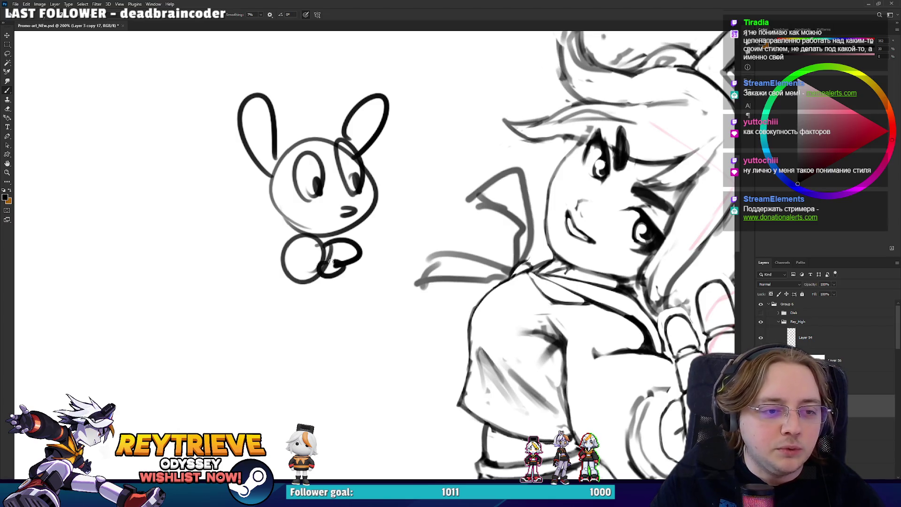
mouse_move(288, 240)
mouse_down()
mouse_move(270, 256)
mouse_move(292, 270)
mouse_move(263, 329)
mouse_up()
drag(305, 282, 319, 324)
mouse_move(248, 336)
mouse_down()
mouse_move(287, 335)
mouse_move(249, 336)
mouse_up()
mouse_move(332, 331)
mouse_down()
mouse_move(301, 331)
mouse_move(321, 324)
mouse_up()
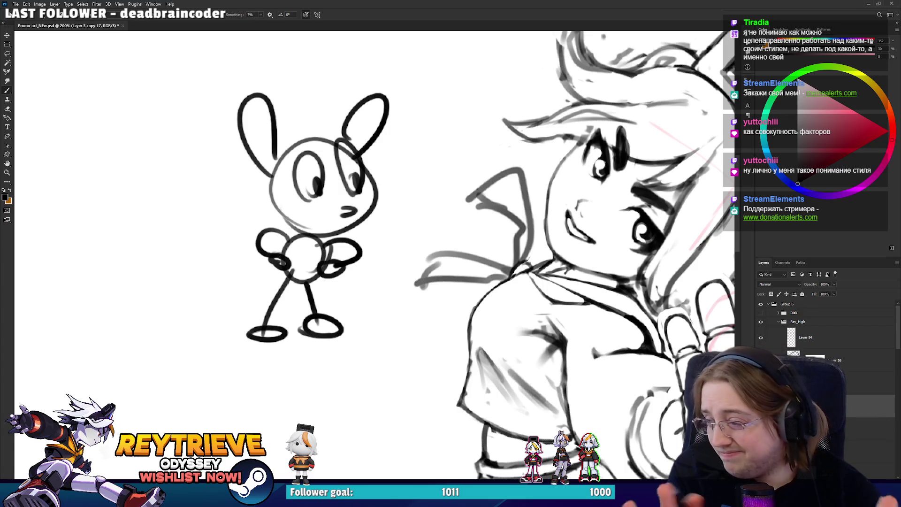
key(e)
mouse_move(253, 89)
mouse_down()
mouse_move(263, 160)
mouse_move(316, 120)
mouse_move(364, 109)
mouse_move(310, 300)
mouse_move(362, 197)
mouse_move(390, 219)
mouse_up()
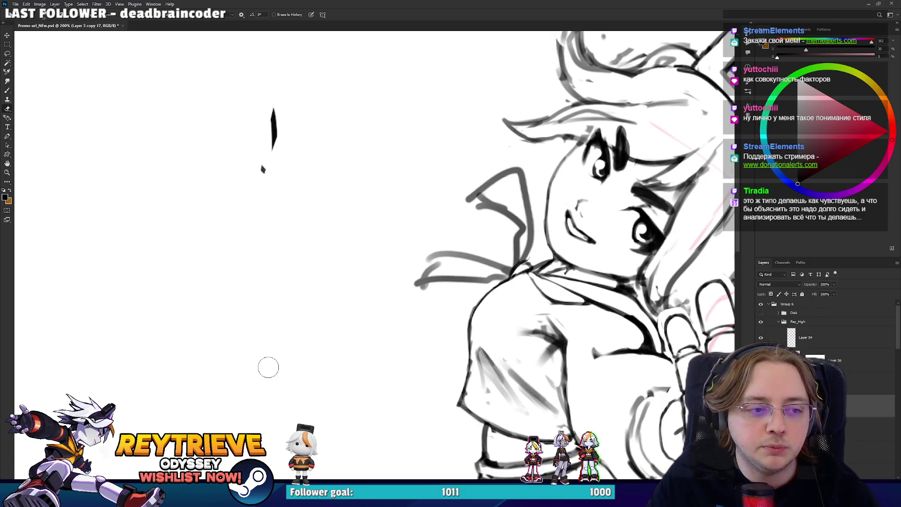
mouse_move(472, 284)
mouse_down()
mouse_move(281, 155)
mouse_move(272, 195)
mouse_up()
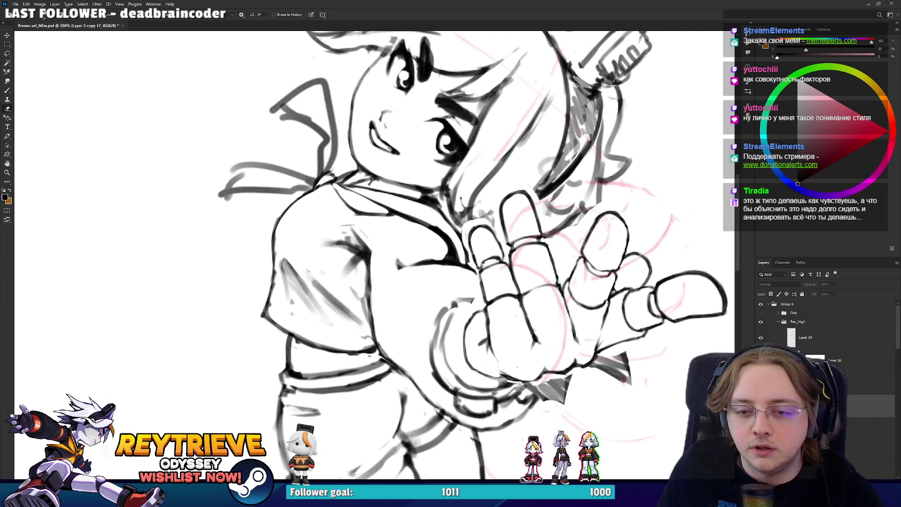
- Hide the hand layer and redraw its outer and inner left contours higher, then start a cube doodle
drag(485, 267, 563, 245)
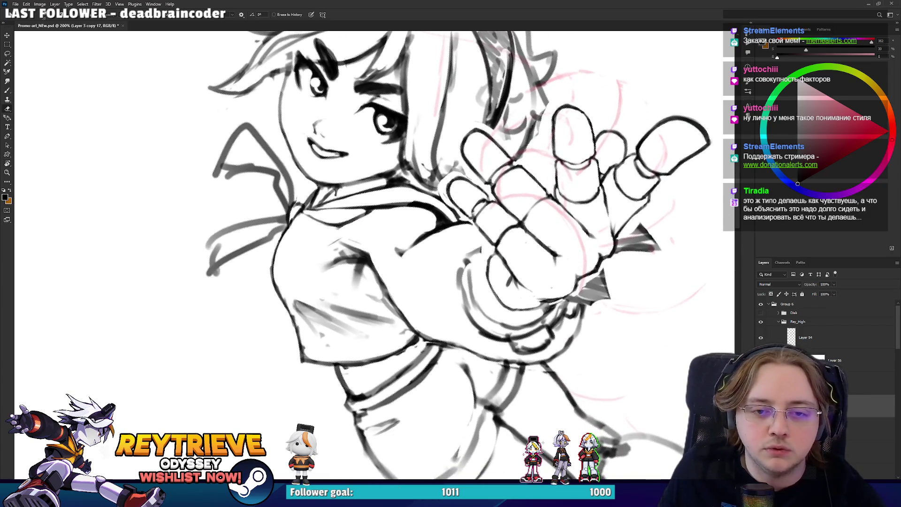
key(ctrl+comma)
mouse_move(479, 306)
mouse_down()
mouse_move(478, 341)
mouse_move(467, 294)
mouse_move(478, 280)
mouse_move(446, 355)
mouse_up()
key(b)
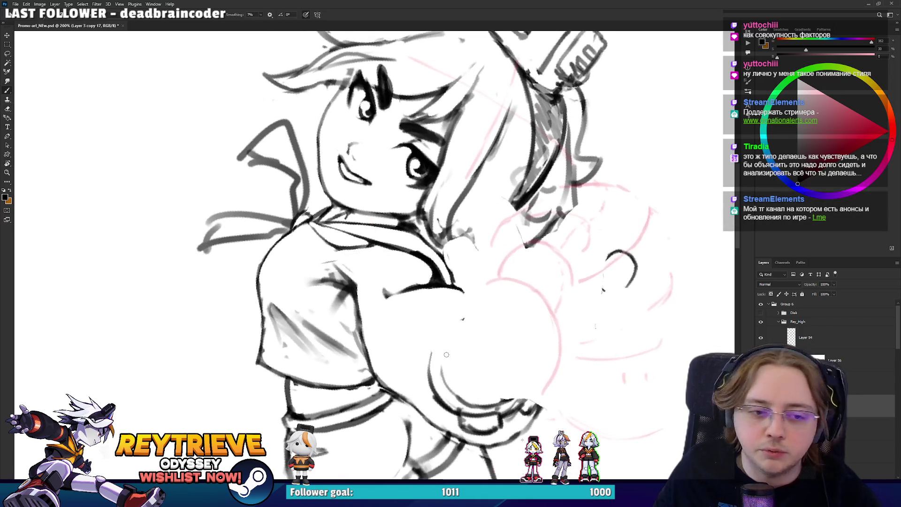
drag(443, 402, 440, 334)
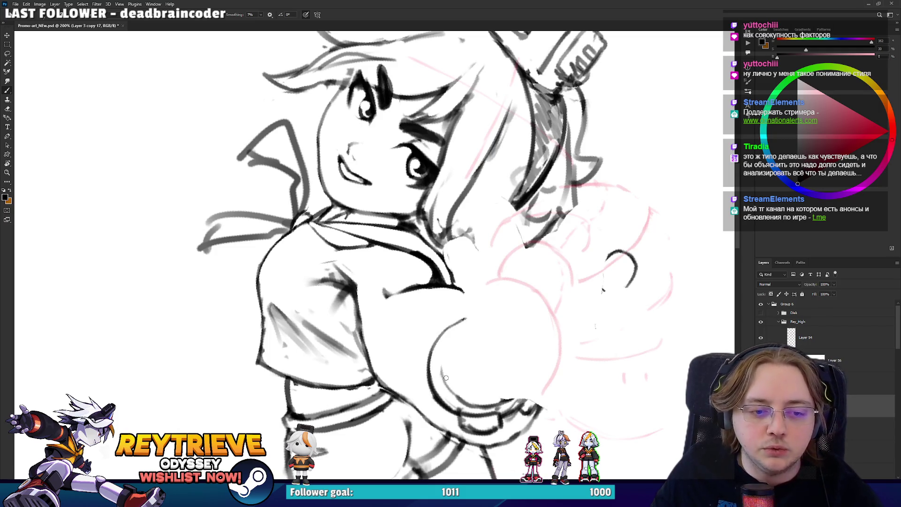
mouse_move(439, 376)
mouse_down()
mouse_move(462, 332)
mouse_move(444, 371)
mouse_move(458, 339)
mouse_up()
key(ctrl+z)
drag(545, 302, 545, 288)
mouse_move(335, 168)
mouse_down()
mouse_move(351, 147)
mouse_move(370, 144)
mouse_up()
- Finish the small cube doodle, then erase most of it
drag(351, 195, 379, 160)
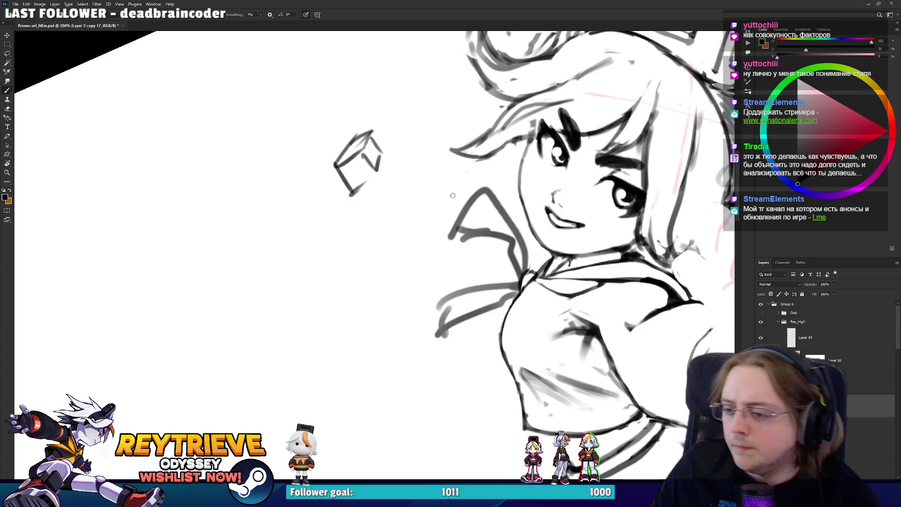
drag(357, 190, 382, 175)
key(e)
mouse_move(326, 197)
mouse_down()
mouse_move(331, 212)
mouse_move(380, 111)
mouse_move(394, 126)
mouse_up()
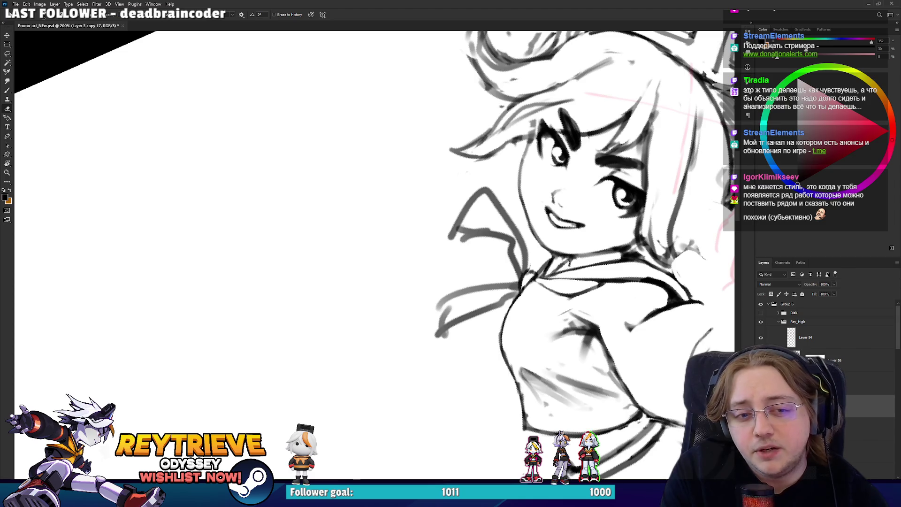
- Zoom to the shirt and erase to lighten and reshape the sleeve's right outline and edge
drag(541, 306, 442, 343)
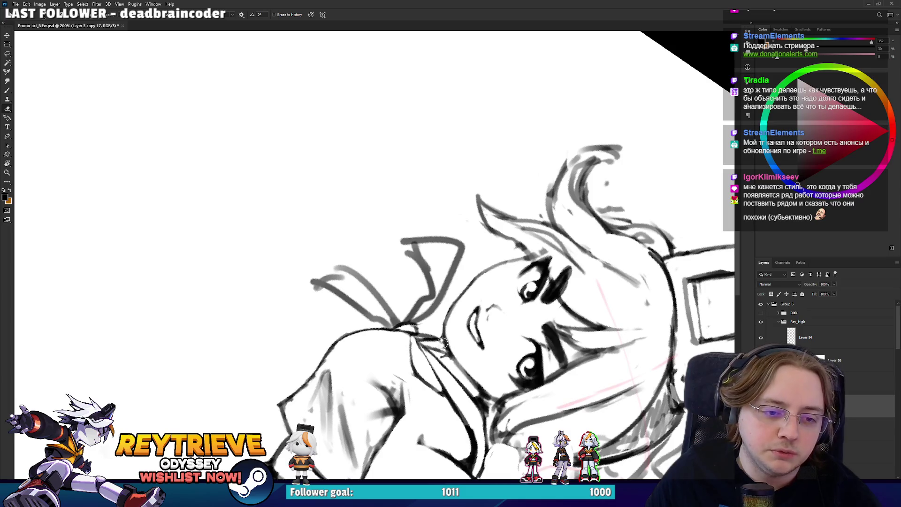
key(r)
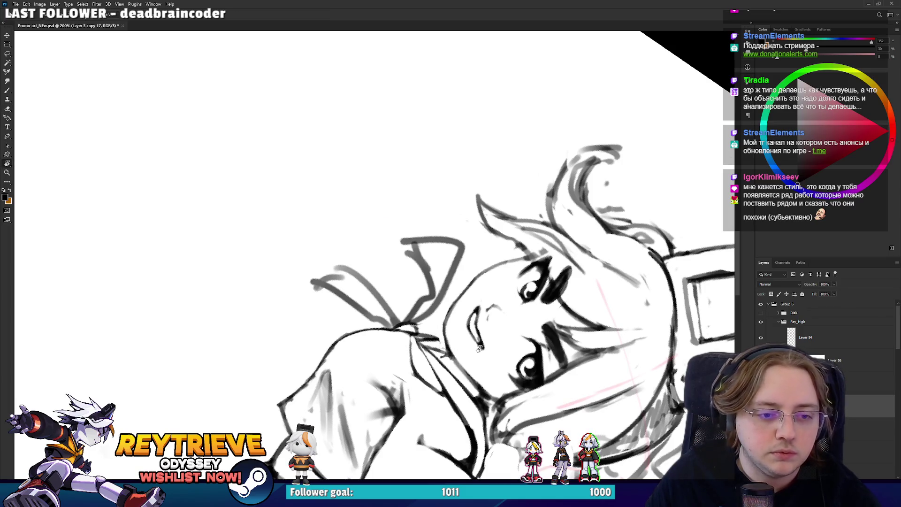
key(Escape)
key(b)
drag(464, 276, 441, 235)
drag(491, 193, 449, 145)
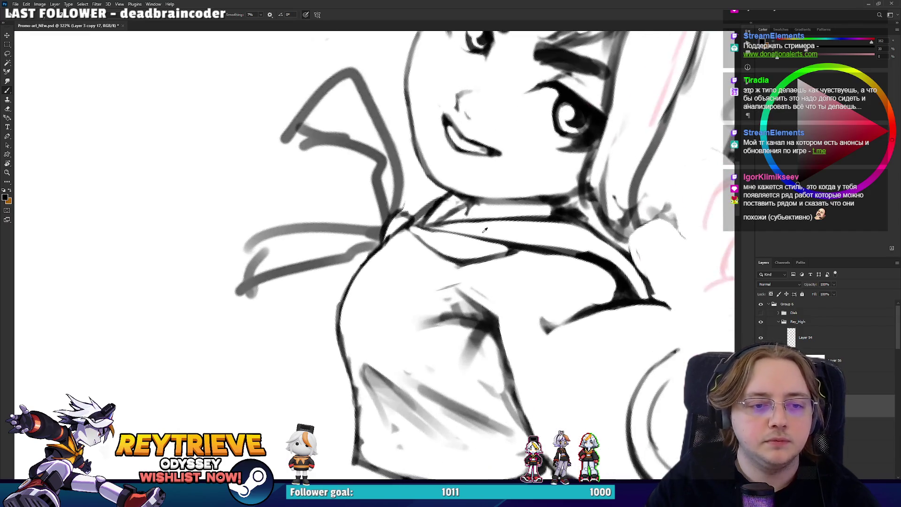
scroll(453, 355, up, 3)
key(e)
mouse_move(453, 356)
mouse_down()
mouse_move(442, 257)
mouse_move(432, 302)
mouse_move(442, 362)
mouse_move(451, 215)
mouse_move(444, 288)
mouse_up()
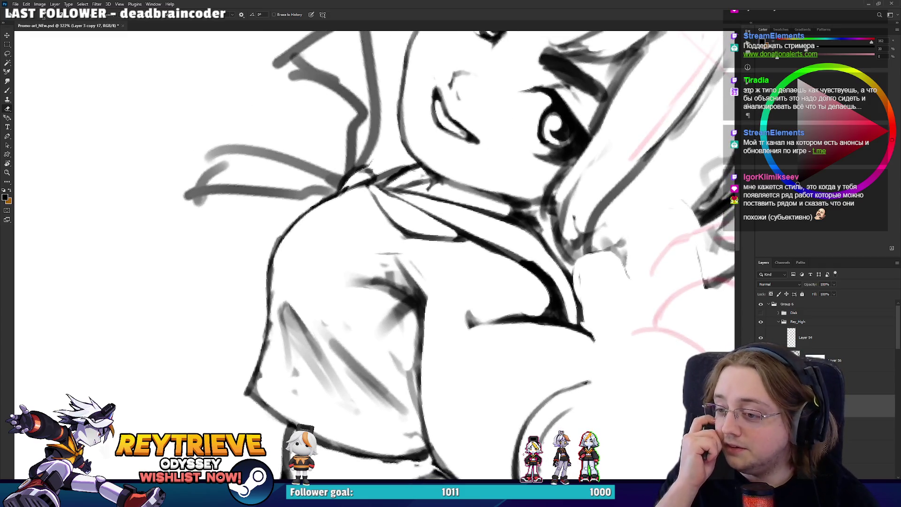
drag(423, 291, 369, 362)
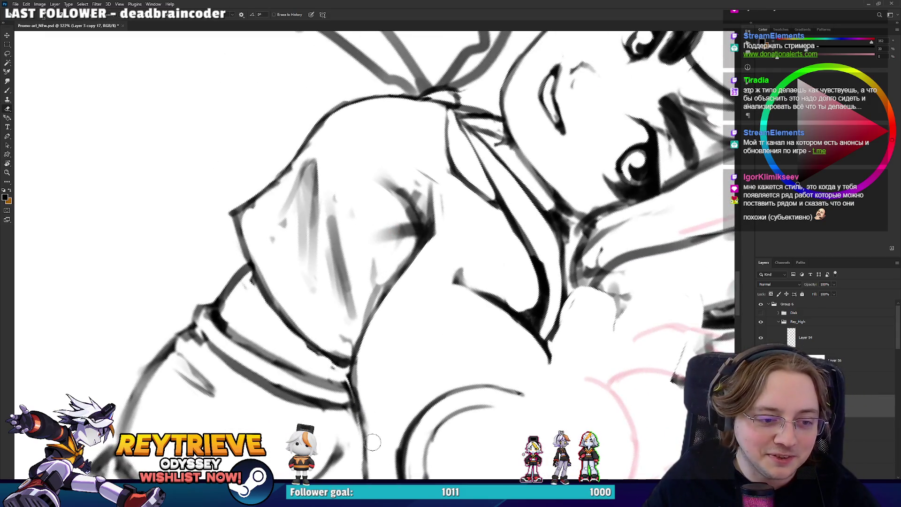
drag(389, 412, 400, 285)
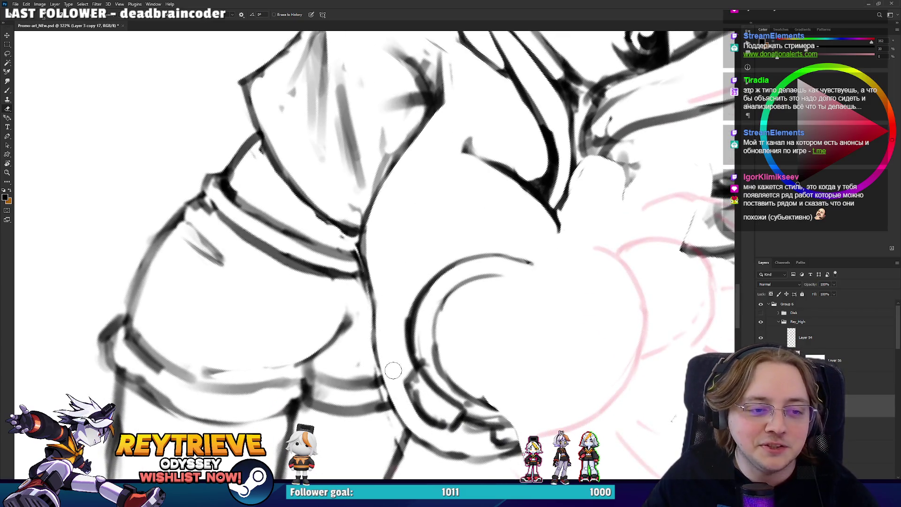
mouse_move(368, 270)
mouse_down()
mouse_move(369, 244)
mouse_move(367, 282)
mouse_move(369, 190)
mouse_move(396, 148)
mouse_move(381, 189)
mouse_move(446, 170)
mouse_up()
- Erase the sleeve's doubled right outline, lighten the cuff's inner line, and thin the left contour
key(r)
key(e)
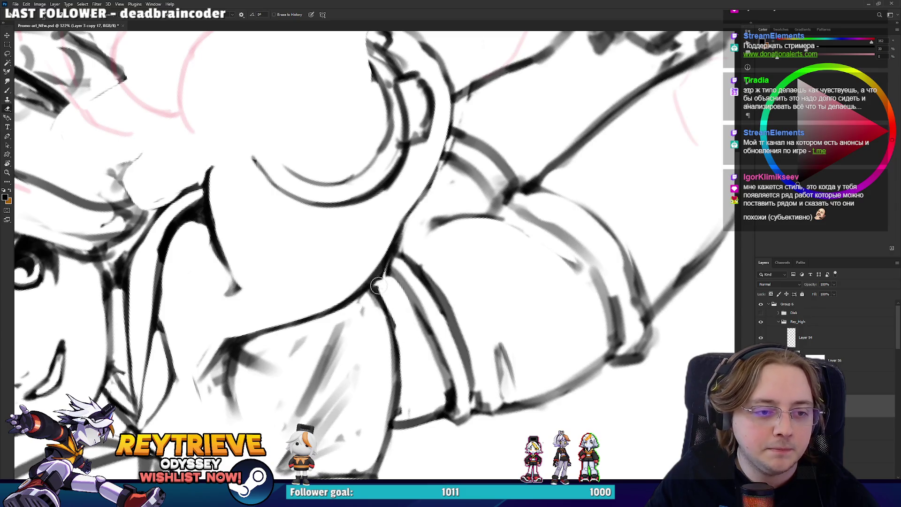
key(r)
mouse_move(381, 277)
mouse_down()
mouse_move(371, 263)
mouse_move(395, 226)
mouse_move(389, 272)
mouse_move(310, 219)
mouse_move(339, 277)
mouse_up()
key(r)
key(r)
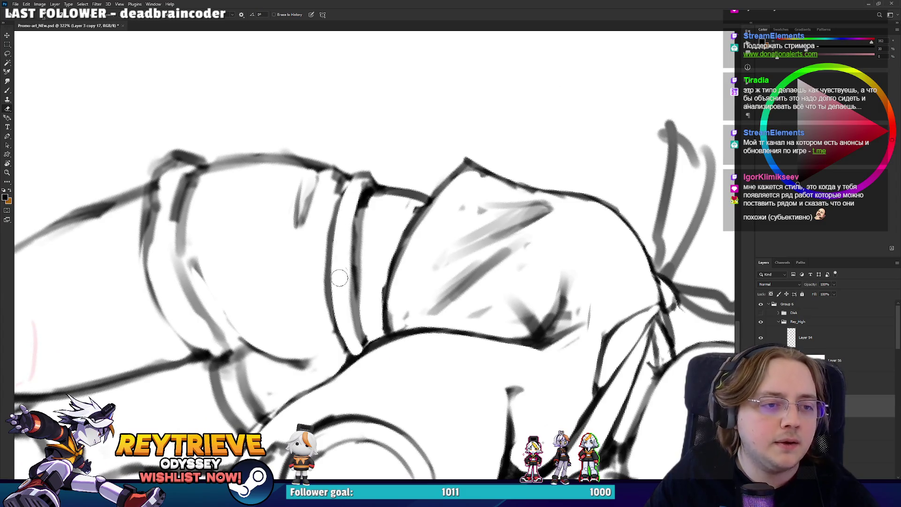
drag(365, 339, 361, 234)
mouse_move(357, 305)
mouse_down()
mouse_move(369, 342)
mouse_move(368, 203)
mouse_move(328, 263)
mouse_move(313, 260)
mouse_move(314, 248)
mouse_move(382, 252)
mouse_move(372, 251)
mouse_move(428, 231)
mouse_up()
key(b)
mouse_move(427, 231)
mouse_down()
mouse_move(451, 207)
mouse_move(413, 161)
mouse_move(394, 230)
mouse_move(401, 274)
mouse_up()
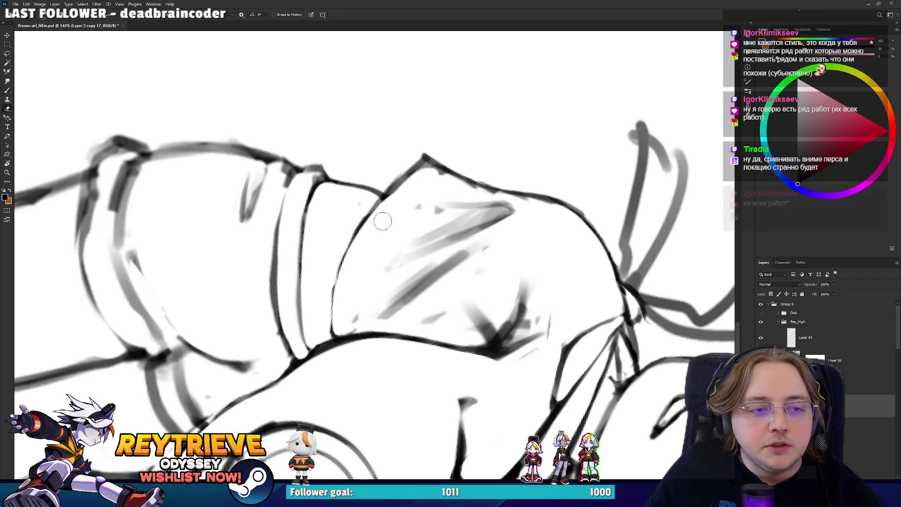
mouse_move(345, 311)
mouse_down()
mouse_move(369, 231)
mouse_move(330, 347)
mouse_move(336, 292)
mouse_up()
- Undo the thinned stroke and redraw the sleeve's left contour in darker ink
key(b)
key(ctrl+z)
key(r)
mouse_move(362, 241)
mouse_down()
mouse_move(358, 229)
mouse_move(361, 299)
mouse_move(348, 263)
mouse_up()
key(b)
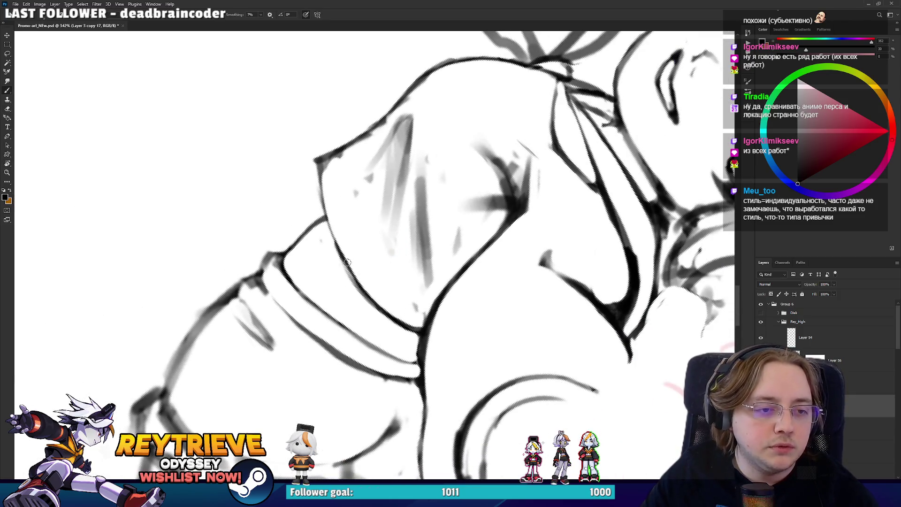
key(ctrl+z)
mouse_move(380, 314)
mouse_down()
mouse_move(326, 222)
mouse_move(319, 166)
mouse_up()
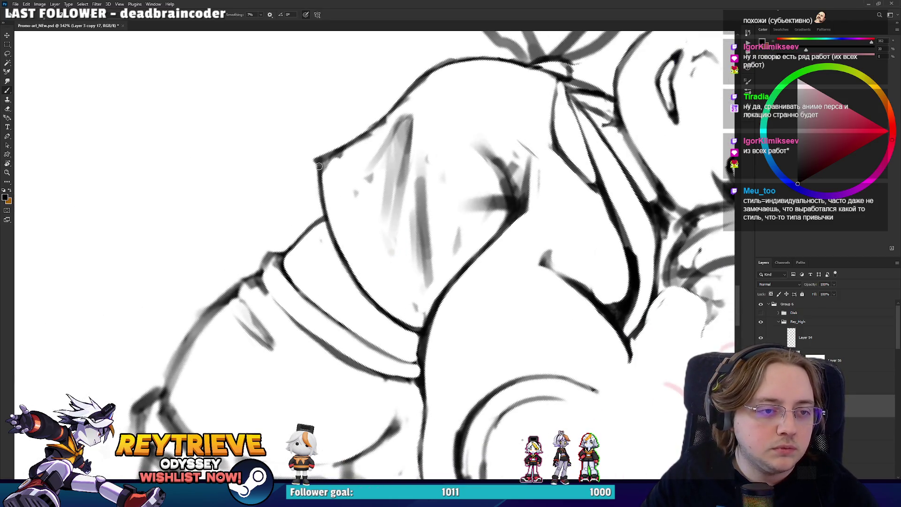
key(r)
mouse_move(323, 131)
mouse_down()
mouse_move(304, 230)
mouse_move(358, 256)
mouse_up()
key(e)
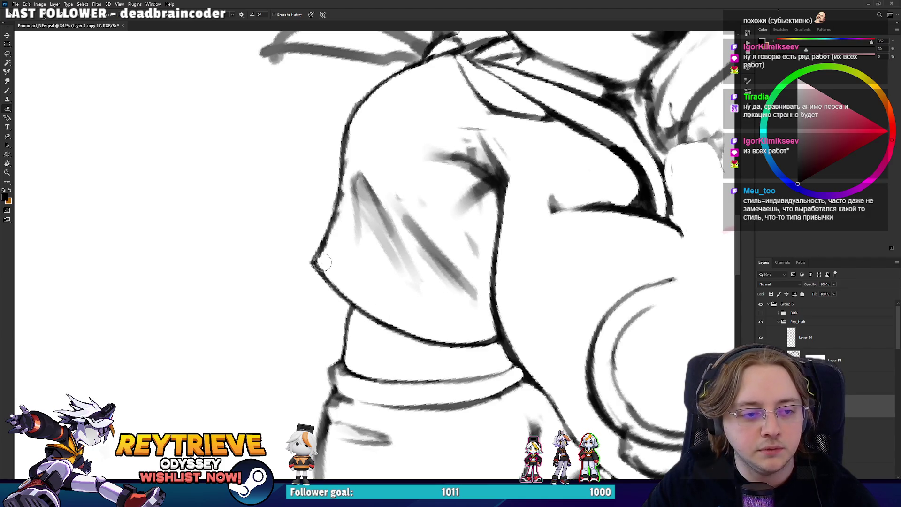
drag(374, 208, 379, 235)
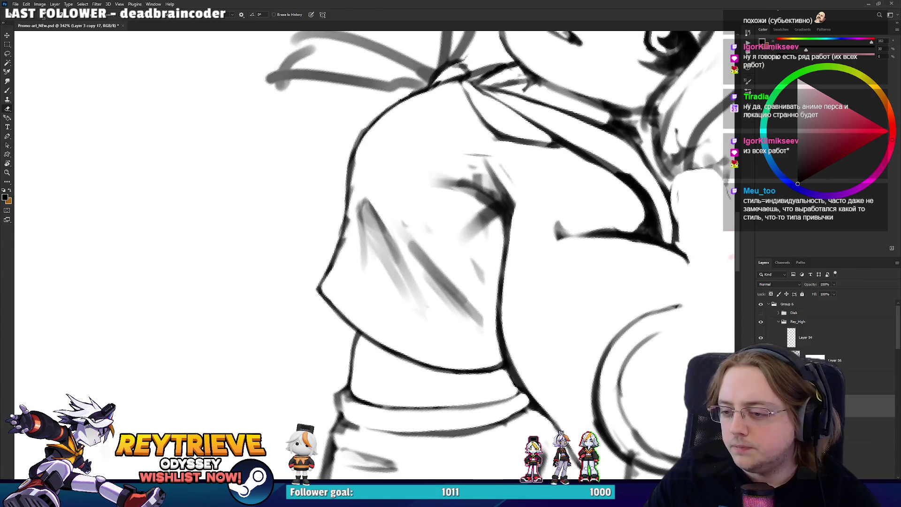
scroll(400, 200, down, 2)
drag(440, 197, 449, 180)
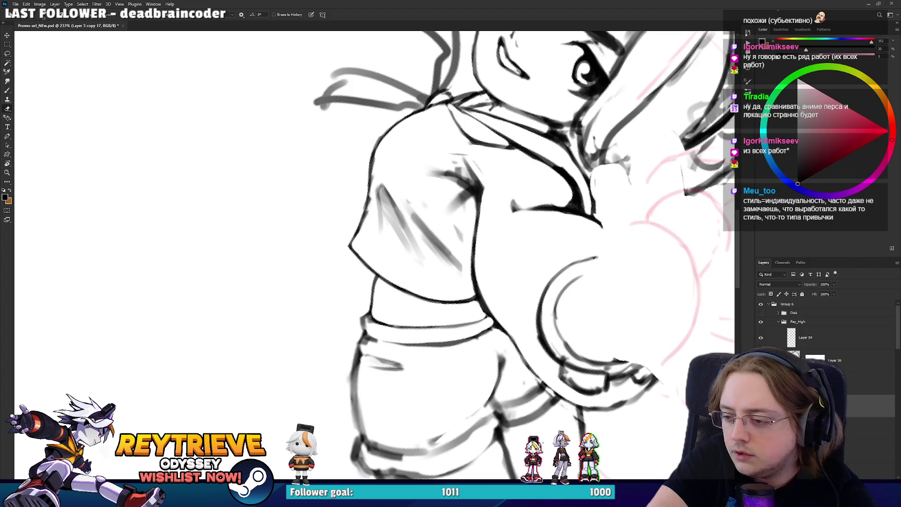
- Check PromoArt_Full.png for reference, close it, and zoom in on the face
key(alt+Tab)
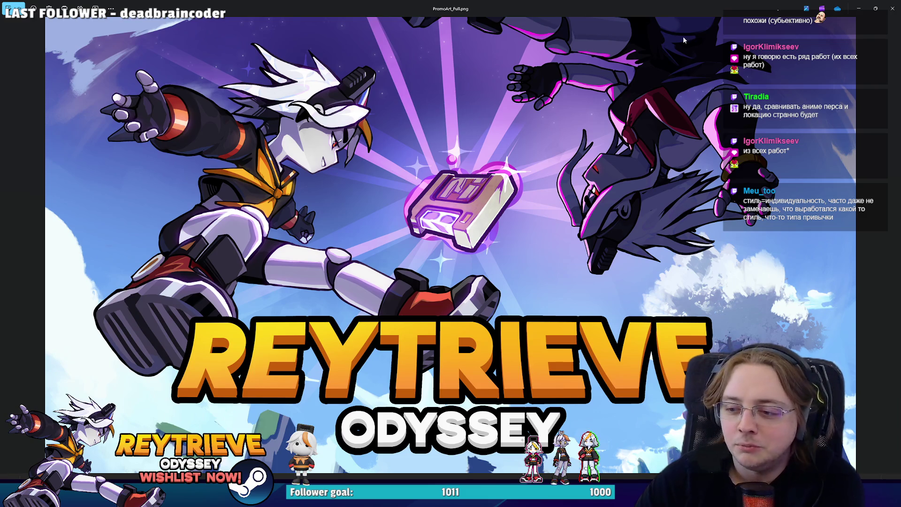
click(885, 9)
mouse_move(554, 228)
mouse_down()
mouse_move(509, 367)
mouse_move(499, 139)
mouse_up()
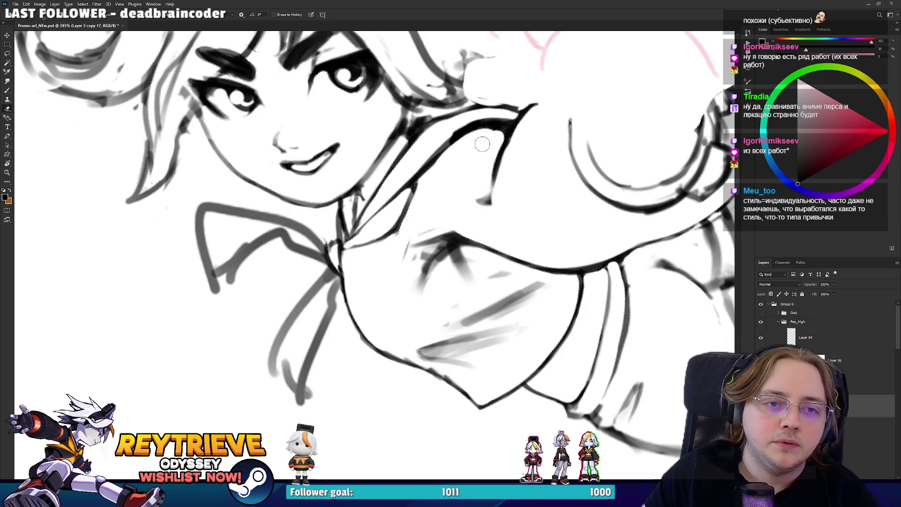
- Lighten the hair-line strokes, darken the figure's edge line and trim the collar strokes
mouse_move(440, 167)
mouse_down()
mouse_move(462, 140)
mouse_move(489, 140)
mouse_move(411, 183)
mouse_up()
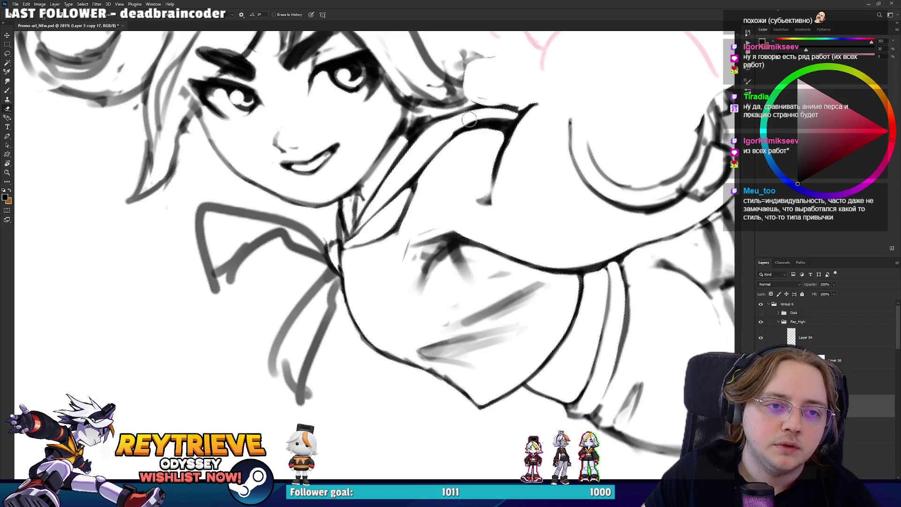
mouse_move(478, 123)
mouse_down()
mouse_move(382, 241)
mouse_move(378, 338)
mouse_up()
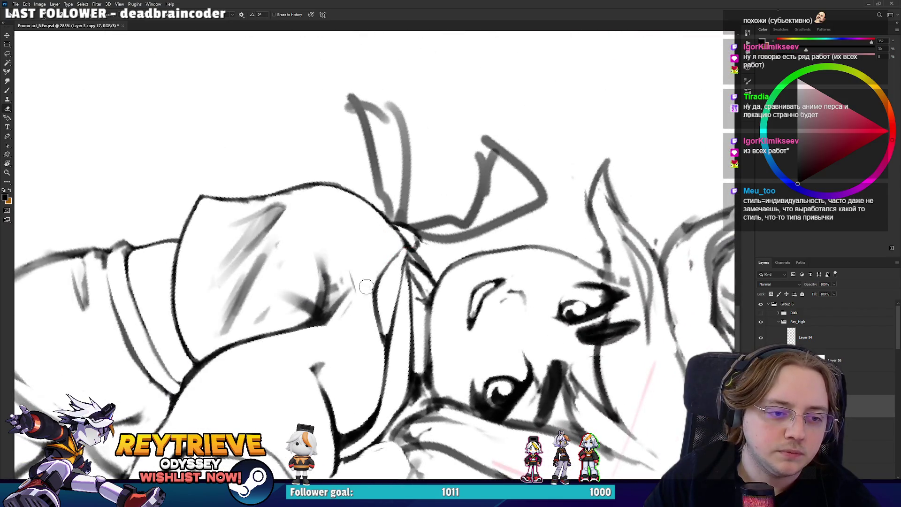
key(b)
mouse_move(384, 348)
mouse_down()
mouse_move(374, 301)
mouse_move(384, 355)
mouse_move(362, 241)
mouse_move(443, 179)
mouse_up()
key(r)
key(e)
mouse_move(361, 227)
mouse_down()
mouse_move(414, 155)
mouse_move(451, 220)
mouse_move(435, 265)
mouse_up()
key(ctrl+z)
- Turn the view back upright, recentre it, and ink the chin and neck line
key(b)
key(r)
key(e)
key(b)
key(r)
drag(428, 275, 410, 176)
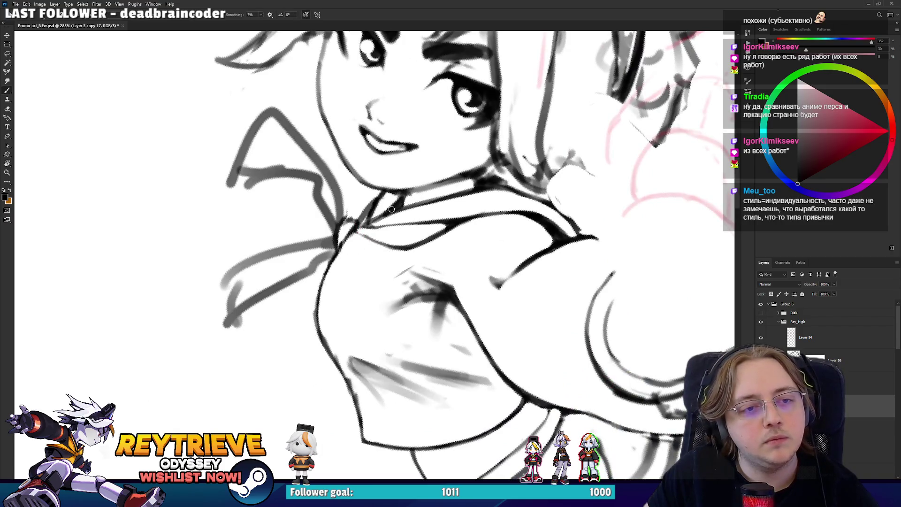
key(space)
mouse_move(426, 200)
mouse_down()
mouse_move(440, 245)
mouse_move(394, 223)
mouse_up()
key(e)
key(b)
mouse_move(420, 199)
mouse_down()
mouse_move(449, 167)
mouse_move(490, 149)
mouse_move(507, 253)
mouse_move(496, 294)
mouse_move(472, 254)
mouse_move(497, 315)
mouse_move(375, 221)
mouse_move(313, 271)
mouse_up()
- Ink the shoulder line in dark bold strokes at a steep view angle
key(e)
key(r)
key(e)
key(r)
key(b)
mouse_move(360, 223)
mouse_down()
mouse_move(334, 255)
mouse_move(332, 286)
mouse_move(348, 270)
mouse_up()
key(r)
mouse_move(342, 272)
mouse_down()
mouse_move(330, 191)
mouse_move(324, 211)
mouse_move(362, 232)
mouse_move(357, 249)
mouse_move(364, 242)
mouse_up()
key(e)
key(b)
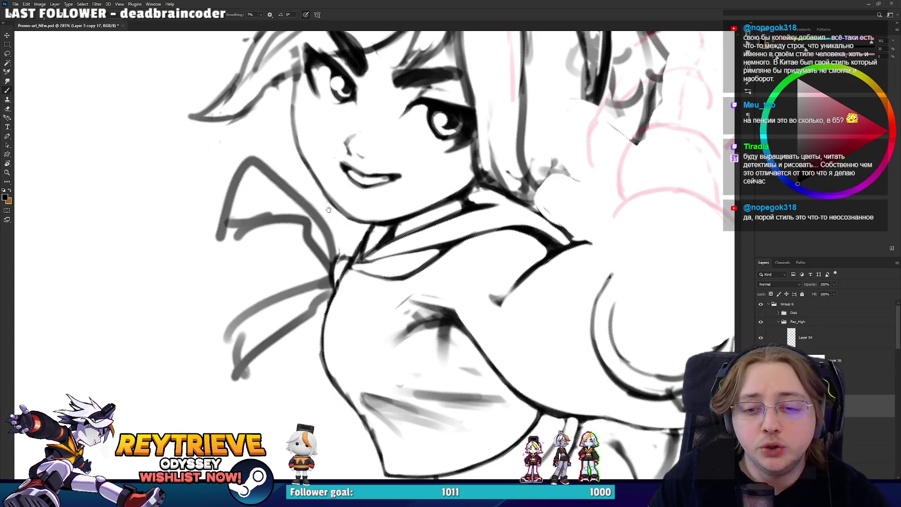
drag(328, 210, 378, 187)
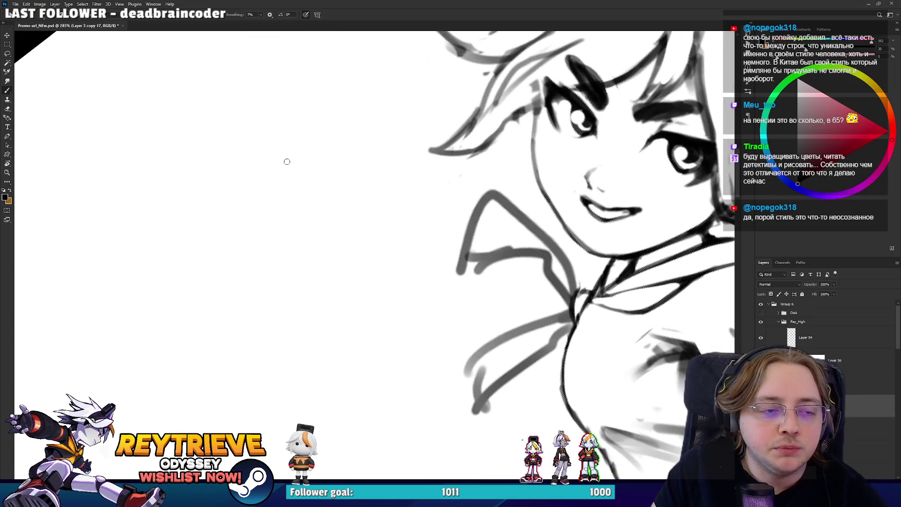
mouse_move(267, 204)
mouse_down()
mouse_move(420, 186)
mouse_move(265, 202)
mouse_move(287, 91)
mouse_move(239, 162)
mouse_move(253, 185)
mouse_up()
key(ctrl+z)
drag(351, 182, 317, 188)
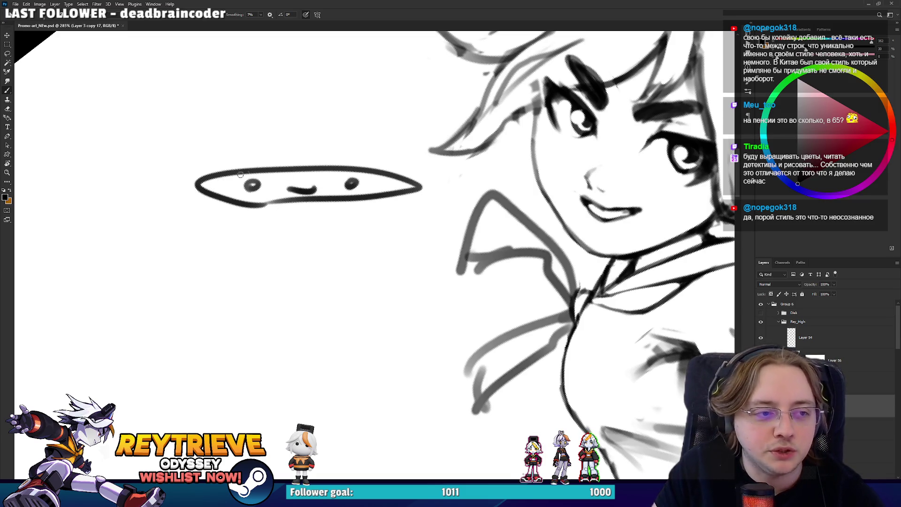
drag(308, 158, 321, 206)
key(e)
mouse_move(366, 235)
mouse_down()
mouse_move(422, 235)
mouse_move(194, 244)
mouse_move(207, 258)
mouse_move(382, 251)
mouse_move(298, 201)
mouse_move(259, 243)
mouse_up()
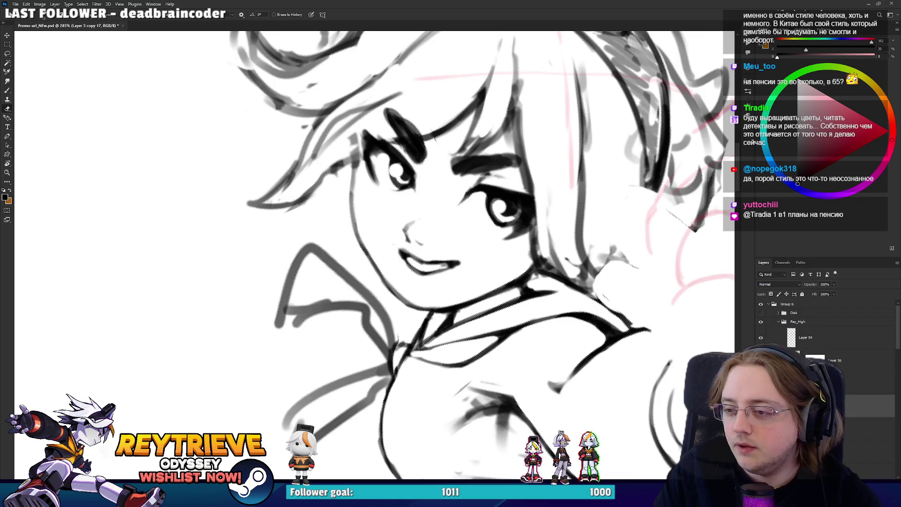
- Tilt the face upright and erase stray marks along the collar lines
drag(410, 253, 509, 292)
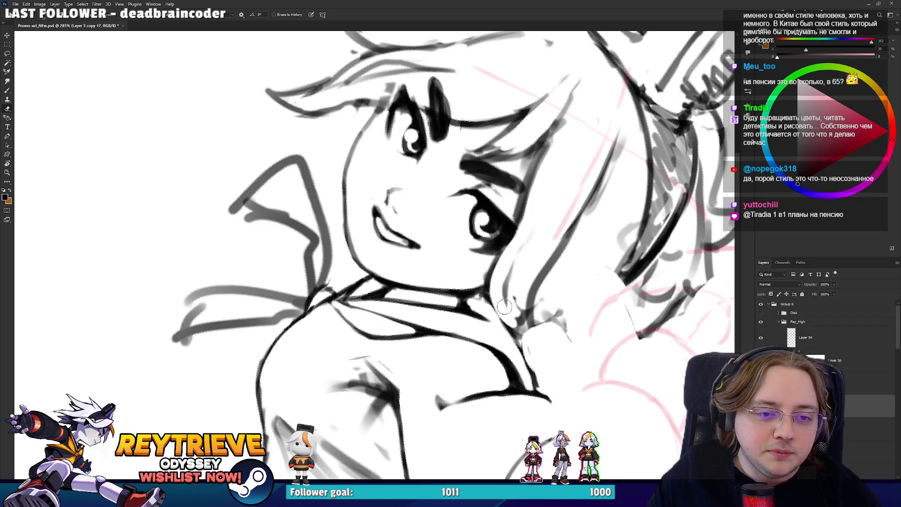
mouse_move(568, 174)
mouse_down()
mouse_move(548, 213)
mouse_move(472, 292)
mouse_up()
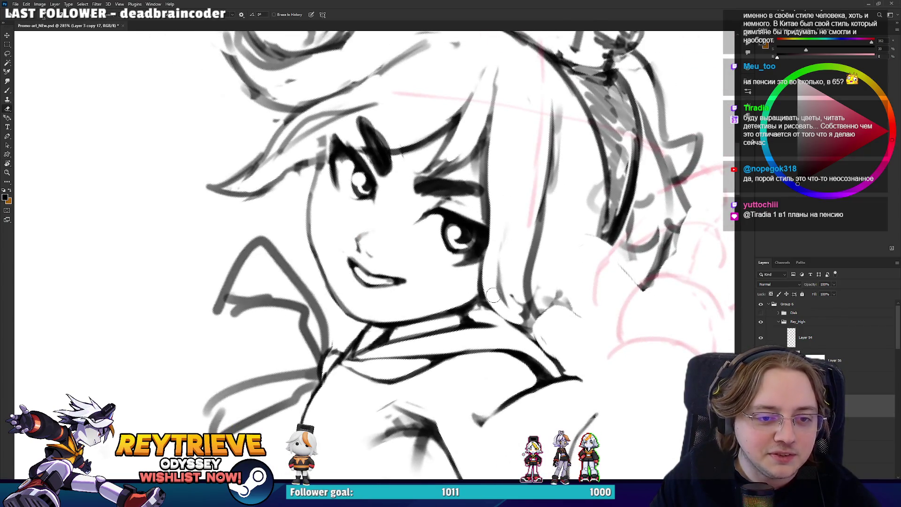
key(r)
drag(524, 198, 488, 229)
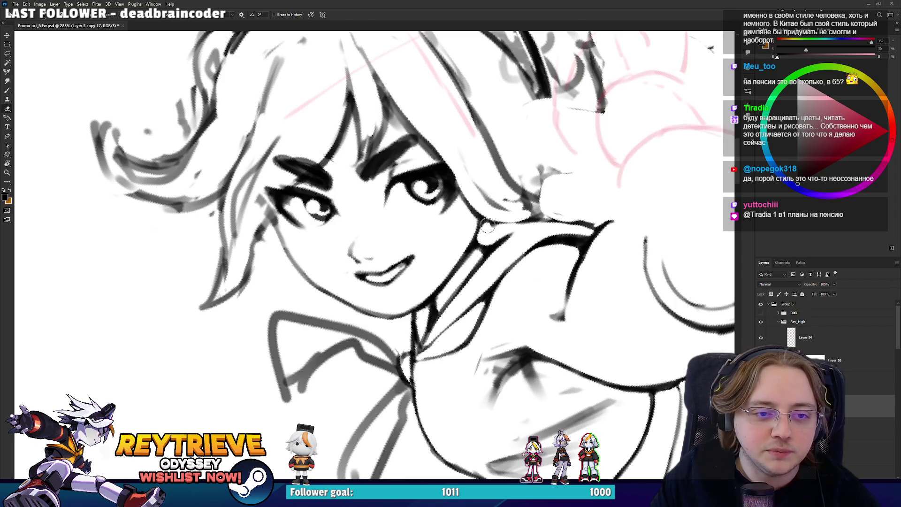
key(r)
mouse_move(491, 232)
mouse_down()
mouse_move(530, 249)
mouse_move(488, 249)
mouse_move(479, 281)
mouse_move(437, 343)
mouse_move(395, 362)
mouse_move(410, 288)
mouse_up()
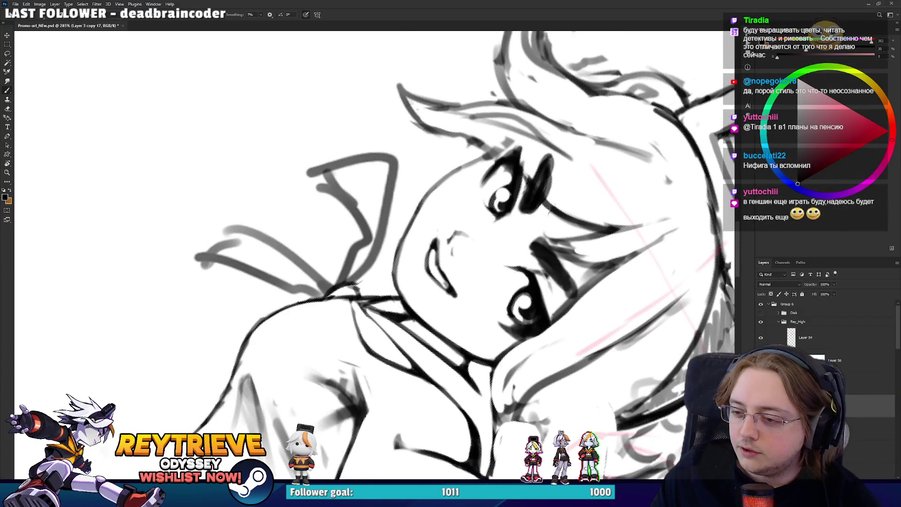
key(e)
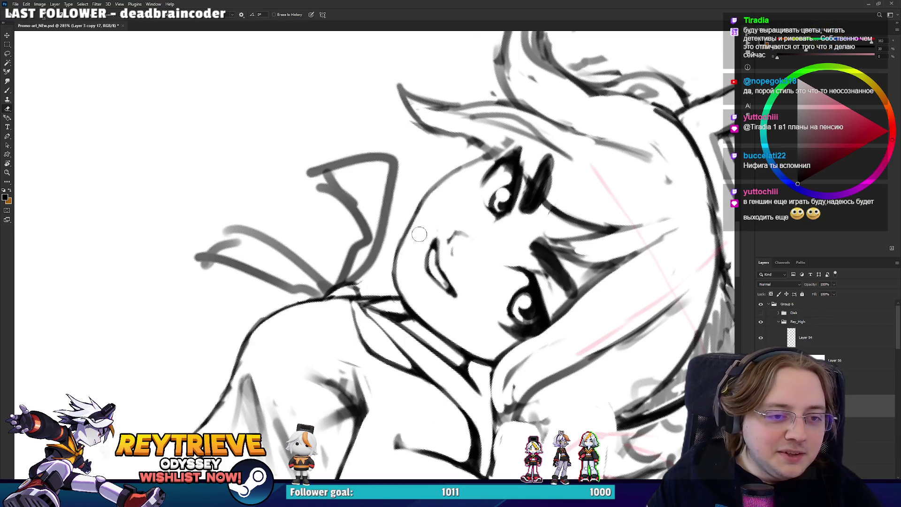
mouse_move(432, 216)
mouse_down()
mouse_move(551, 149)
mouse_move(357, 193)
mouse_move(477, 210)
mouse_up()
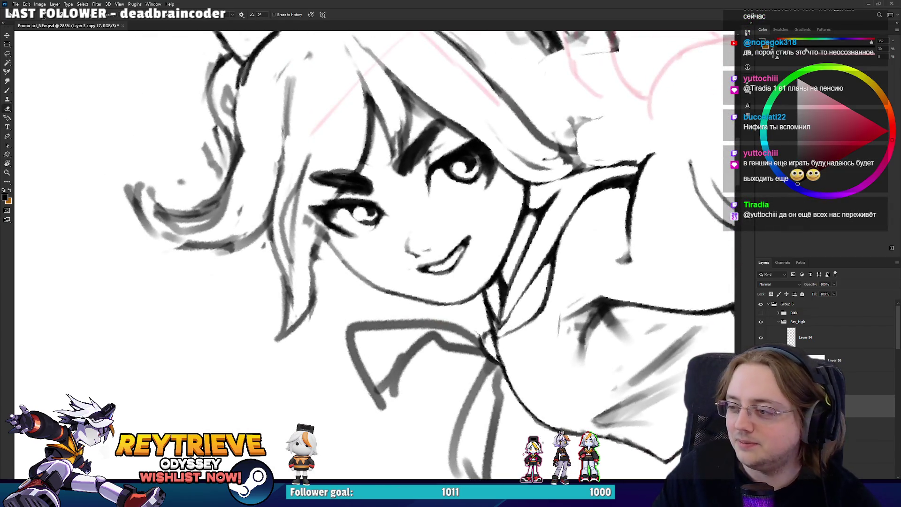
mouse_move(504, 312)
mouse_down()
mouse_move(512, 295)
mouse_move(474, 357)
mouse_move(418, 405)
mouse_up()
- Ink the collar line at the neck, then undo that stroke to redraw it
key(r)
key(b)
key(e)
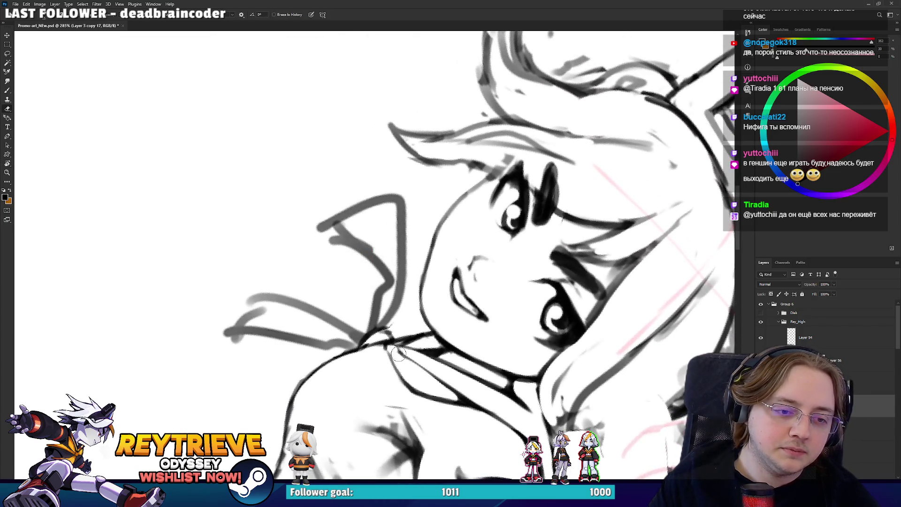
key(r)
key(Escape)
key(b)
mouse_move(460, 277)
mouse_down()
mouse_move(549, 225)
mouse_move(582, 249)
mouse_move(557, 282)
mouse_move(516, 281)
mouse_move(423, 357)
mouse_up()
key(ctrl+z)
- Lighten sketch marks beside the torso outline and erase dark shading on the sleeve
key(r)
key(e)
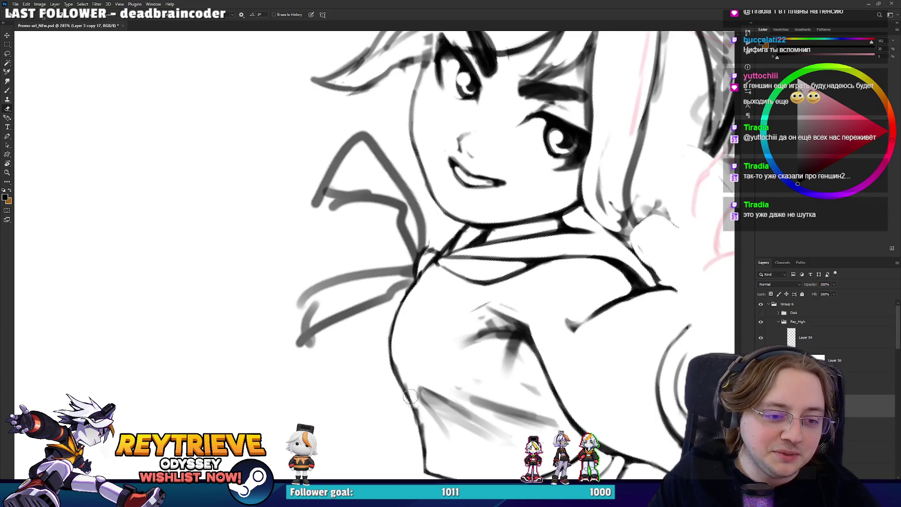
mouse_move(432, 443)
mouse_down()
mouse_move(400, 362)
mouse_move(400, 293)
mouse_up()
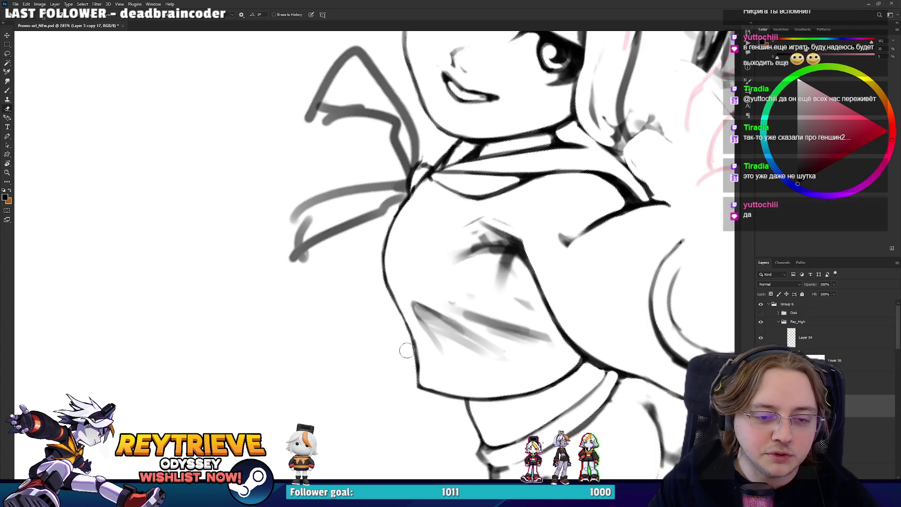
drag(406, 351, 369, 390)
mouse_move(487, 237)
mouse_down()
mouse_move(452, 284)
mouse_move(459, 218)
mouse_move(475, 257)
mouse_move(446, 241)
mouse_up()
key(r)
key(e)
mouse_move(435, 244)
mouse_down()
mouse_move(453, 225)
mouse_move(463, 252)
mouse_move(501, 204)
mouse_move(507, 291)
mouse_move(488, 319)
mouse_move(451, 338)
mouse_move(426, 332)
mouse_move(382, 289)
mouse_move(398, 322)
mouse_move(426, 229)
mouse_up()
- Remove the grey smudge near the shoulder and ink dark fold strokes on the sleeve
key(r)
key(e)
key(r)
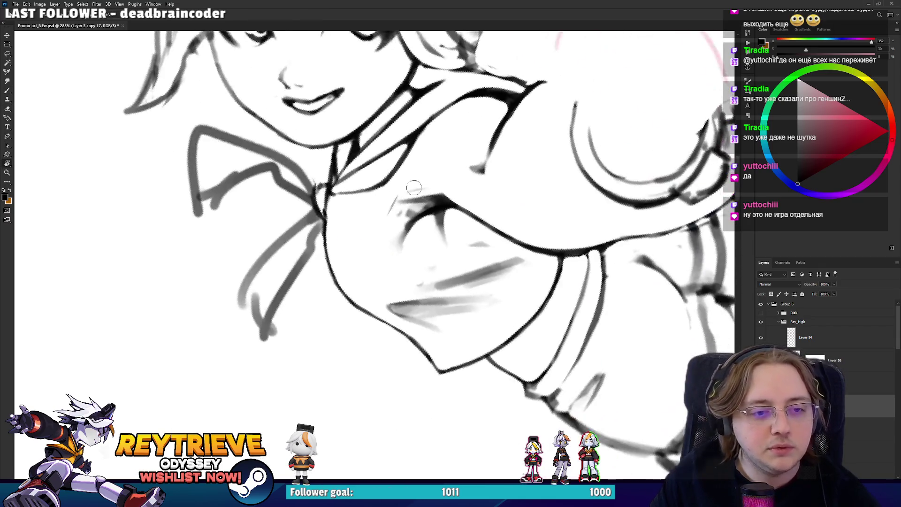
key(b)
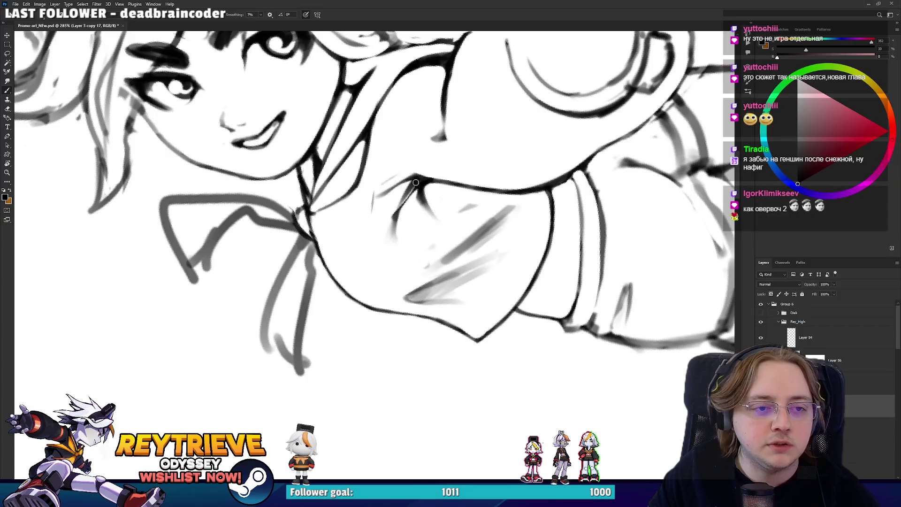
key(r)
mouse_move(423, 329)
mouse_down()
mouse_move(405, 409)
mouse_move(390, 305)
mouse_up()
key(e)
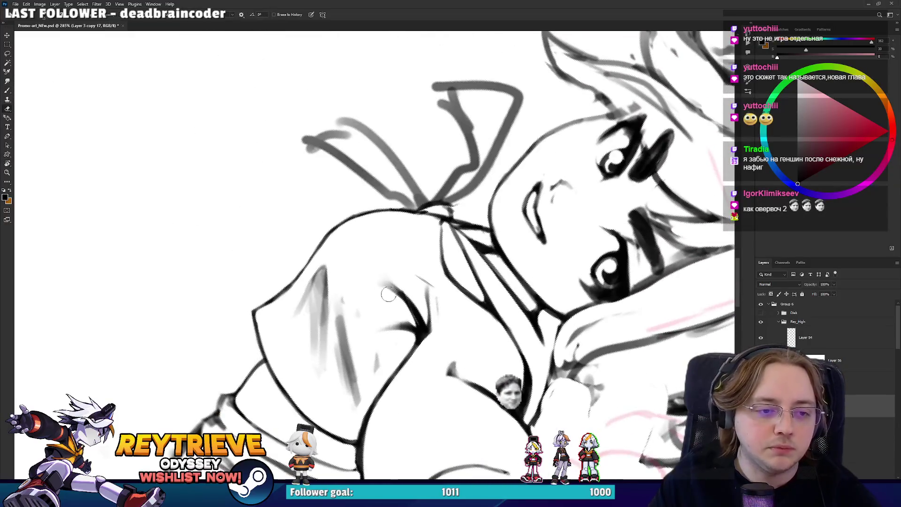
key(ctrl+z)
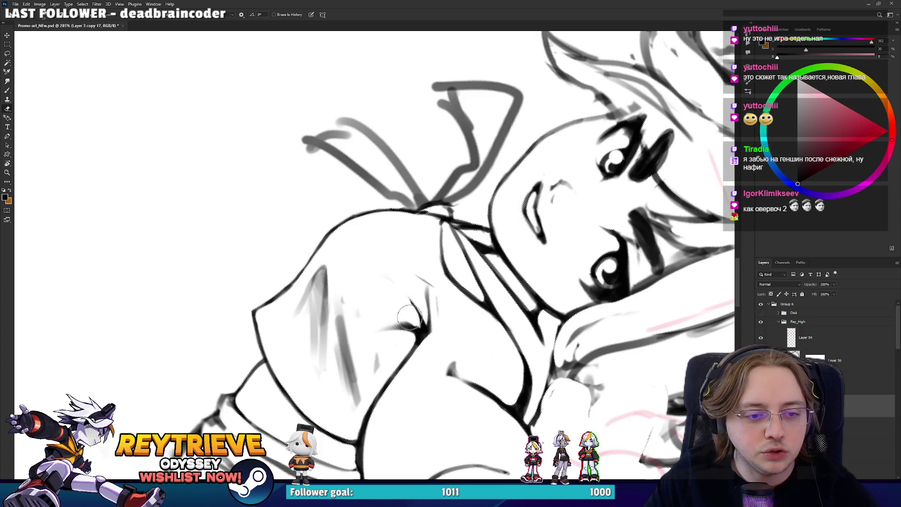
mouse_move(385, 284)
mouse_down()
mouse_move(413, 311)
mouse_move(421, 300)
mouse_move(418, 324)
mouse_move(413, 235)
mouse_move(386, 193)
mouse_move(374, 202)
mouse_move(383, 213)
mouse_move(372, 227)
mouse_move(358, 225)
mouse_move(368, 186)
mouse_move(404, 160)
mouse_up()
key(b)
- Turn the face upright and bring the face and shoulder into view for inking
key(e)
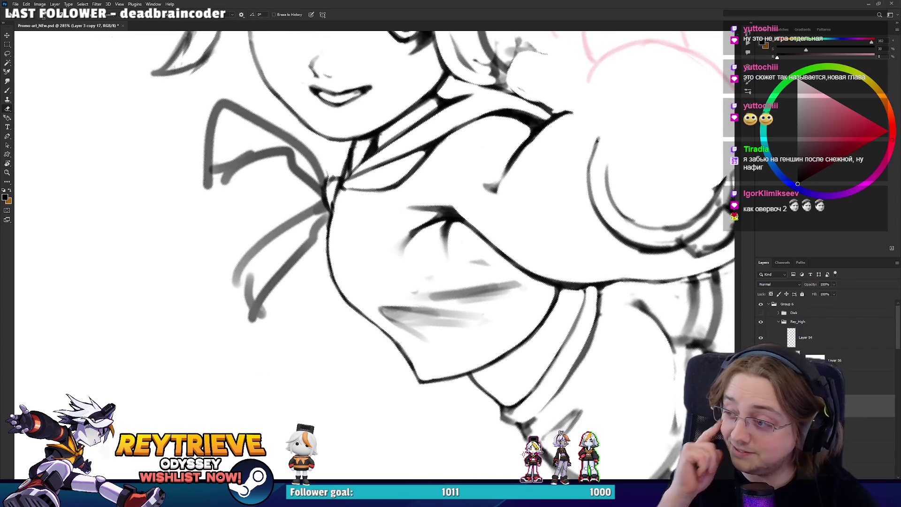
key(r)
drag(460, 263, 477, 293)
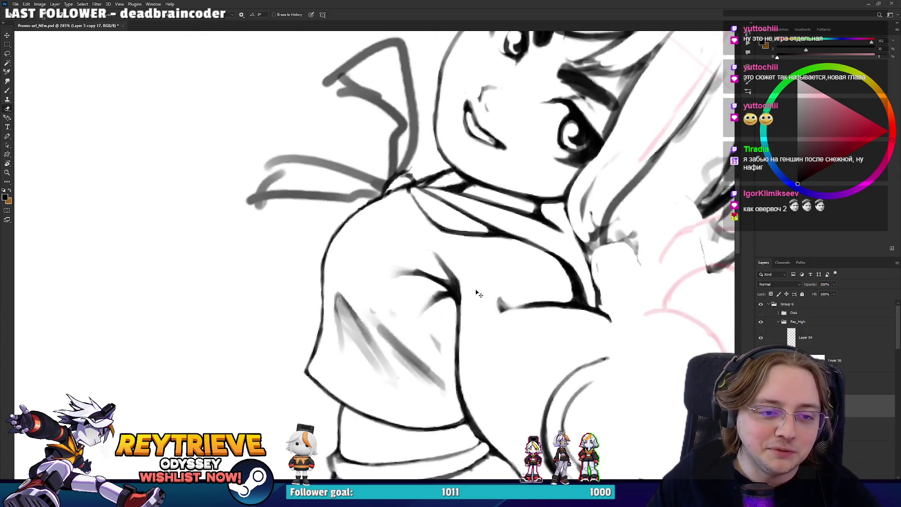
key(b)
key(r)
mouse_move(520, 270)
mouse_down()
mouse_move(500, 239)
mouse_move(465, 225)
mouse_up()
key(e)
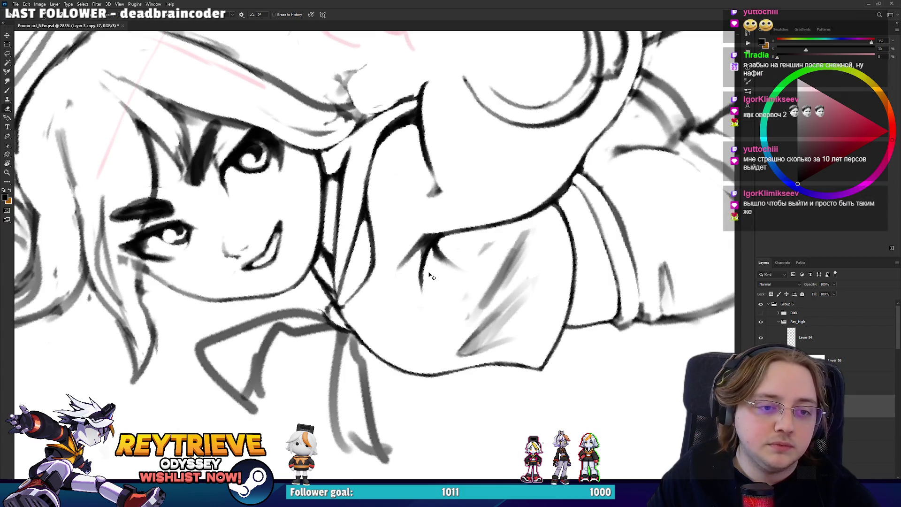
mouse_move(425, 250)
mouse_down()
mouse_move(471, 161)
mouse_move(467, 212)
mouse_up()
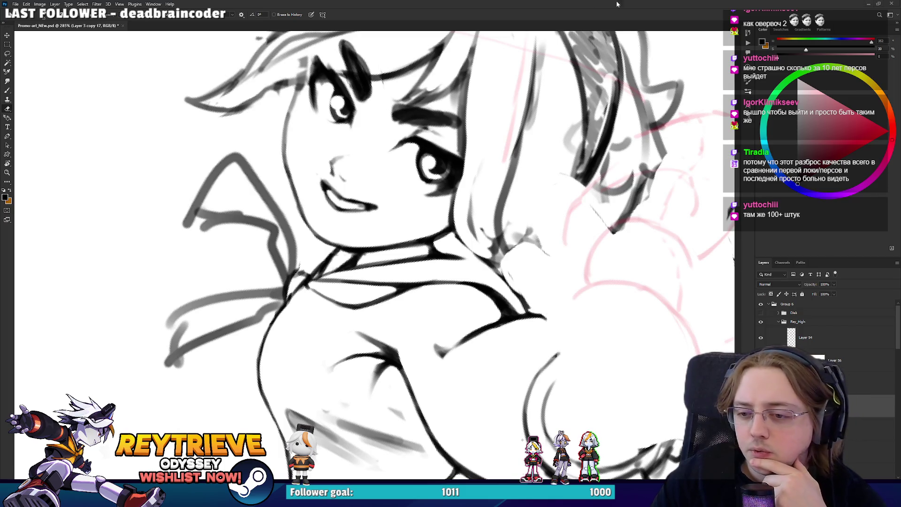
drag(447, 271, 472, 262)
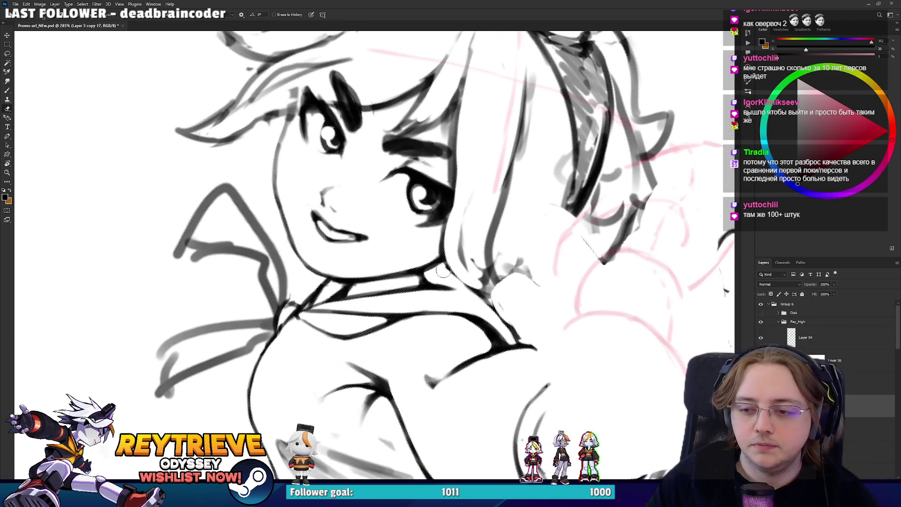
- Tilt the face the other way and check the whole drawing before zooming back in
key(b)
drag(421, 272, 430, 252)
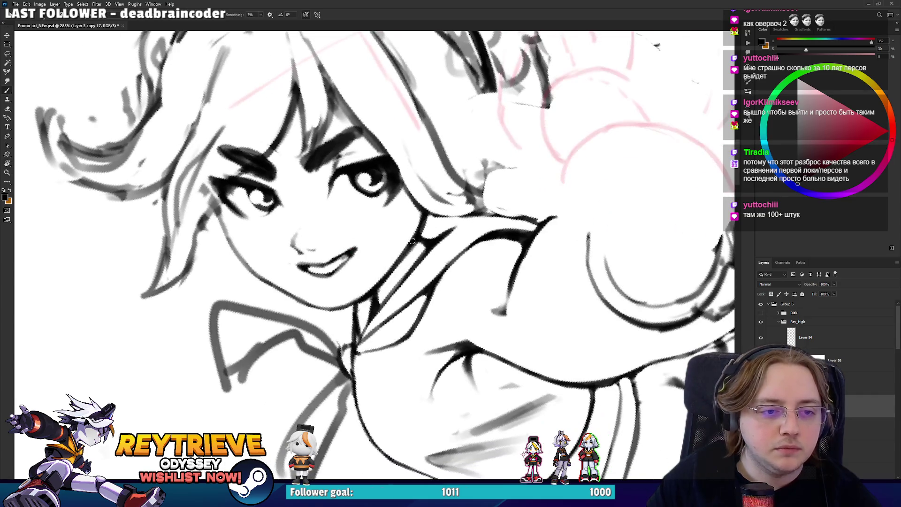
mouse_move(394, 291)
mouse_down()
mouse_move(469, 199)
mouse_move(402, 236)
mouse_move(423, 221)
mouse_move(442, 229)
mouse_up()
key(e)
key(b)
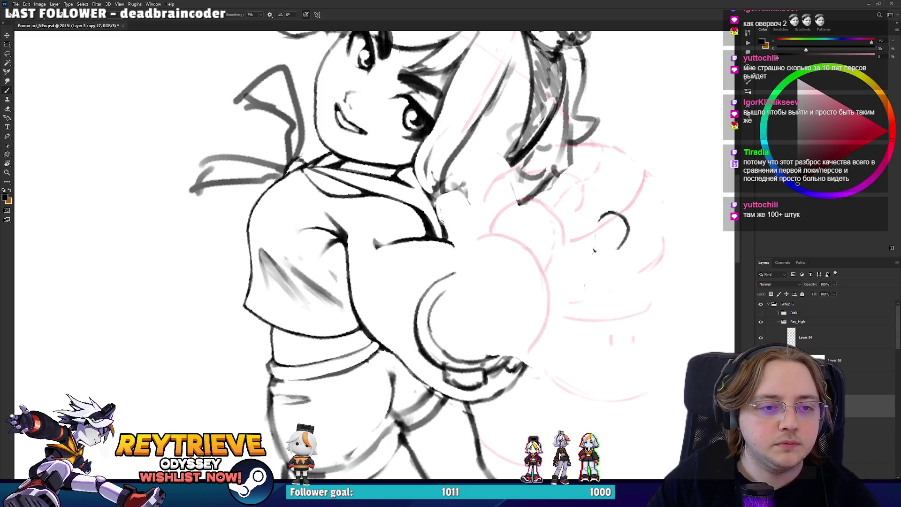
- Rework the sleeve lines with the canvas turned upside down, then rotated about 120 degrees
mouse_move(594, 250)
mouse_down()
mouse_move(483, 71)
mouse_move(293, 263)
mouse_up()
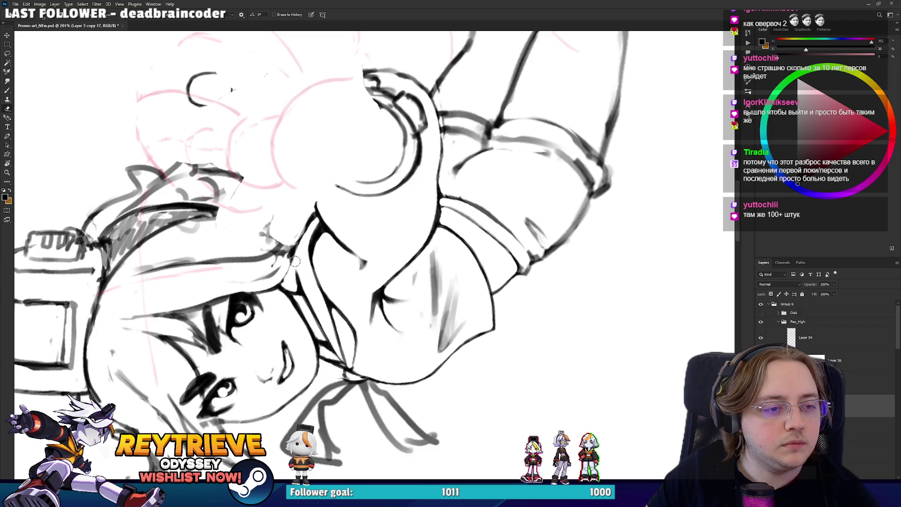
key(e)
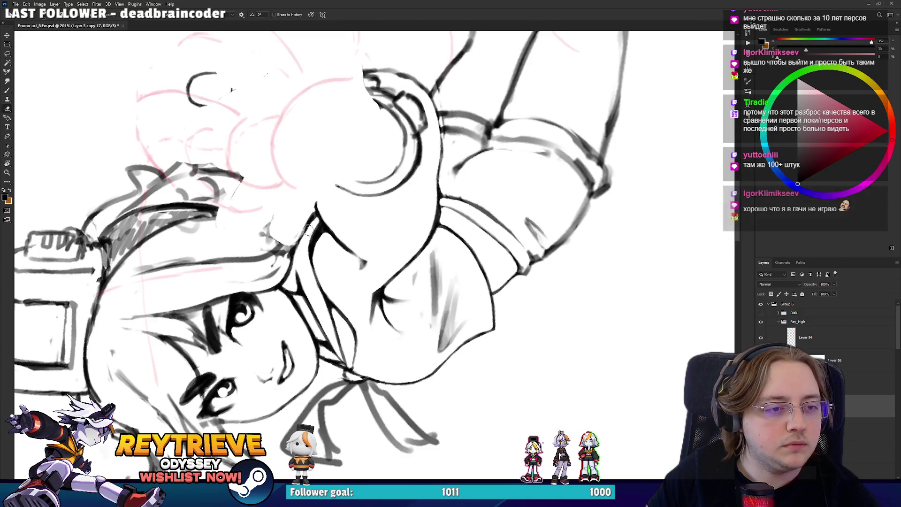
drag(317, 222, 370, 258)
key(b)
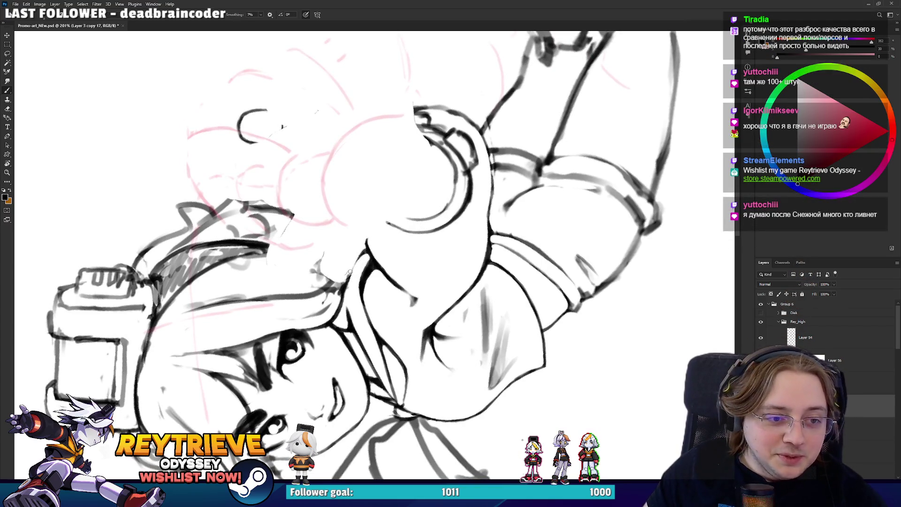
key(e)
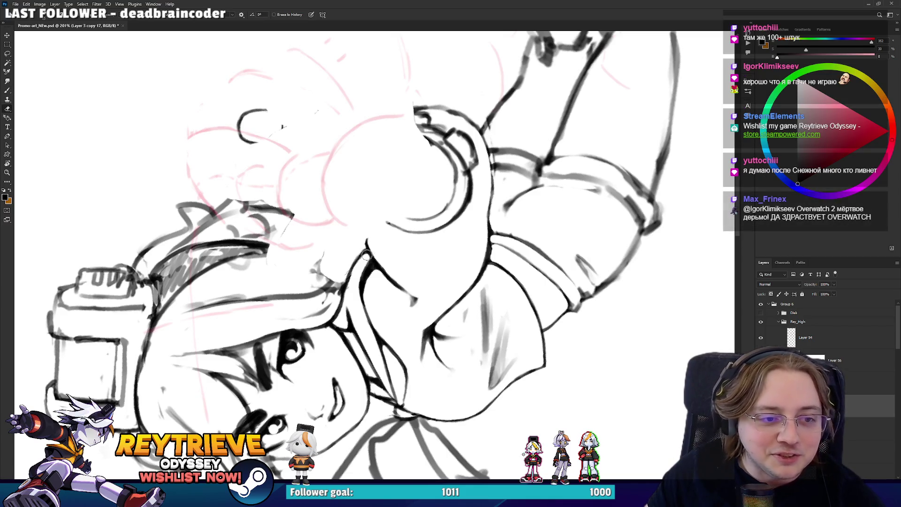
key(r)
mouse_move(368, 256)
mouse_down()
mouse_move(378, 284)
mouse_move(441, 245)
mouse_move(436, 230)
mouse_move(376, 187)
mouse_move(367, 214)
mouse_move(424, 244)
mouse_move(352, 278)
mouse_move(358, 181)
mouse_up()
key(b)
- Undo the long collar stroke and rework the collar from several rotated view angles
key(r)
key(b)
key(ctrl+z)
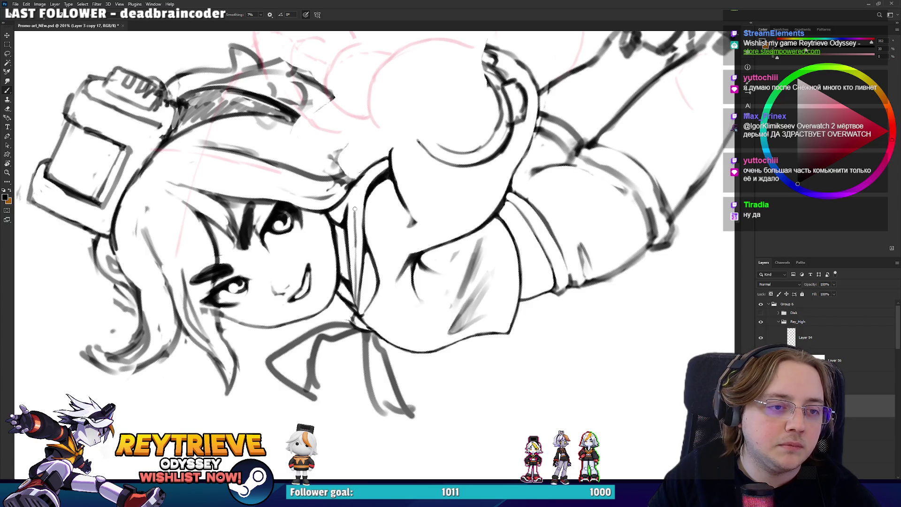
drag(356, 231, 449, 257)
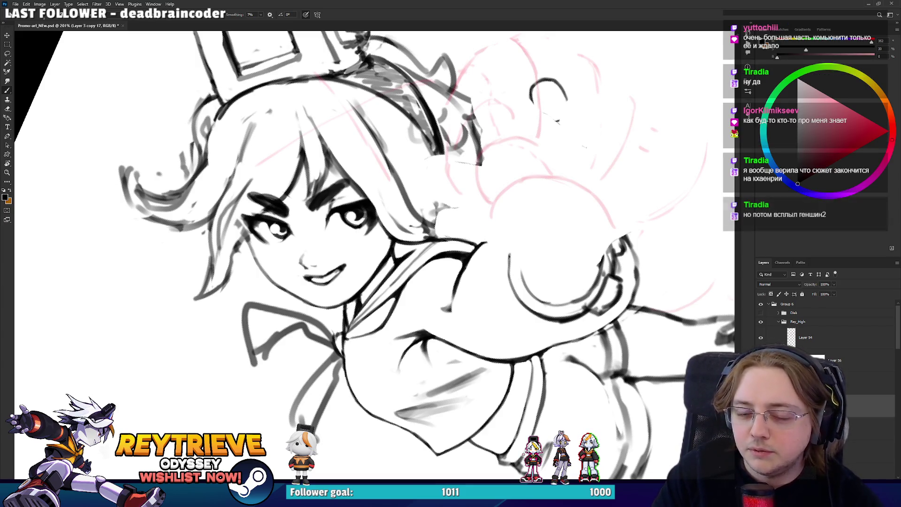
key(e)
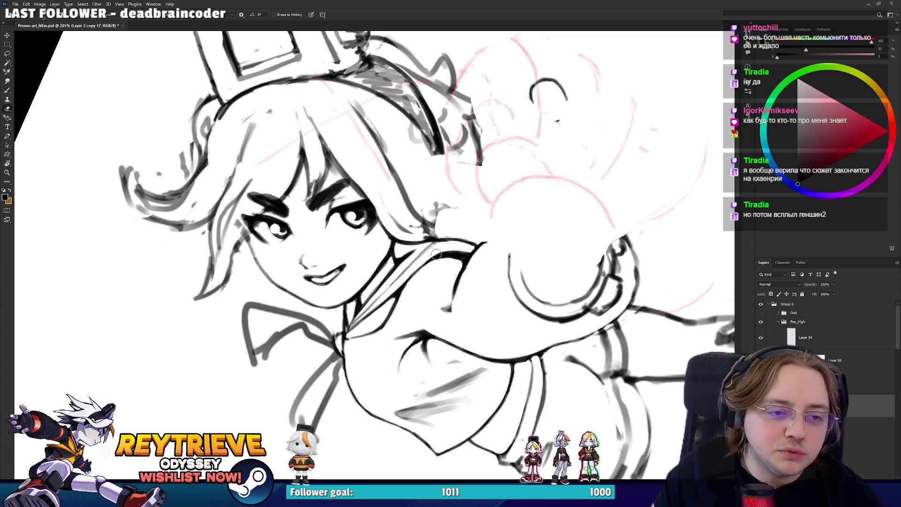
drag(436, 253, 319, 224)
key(b)
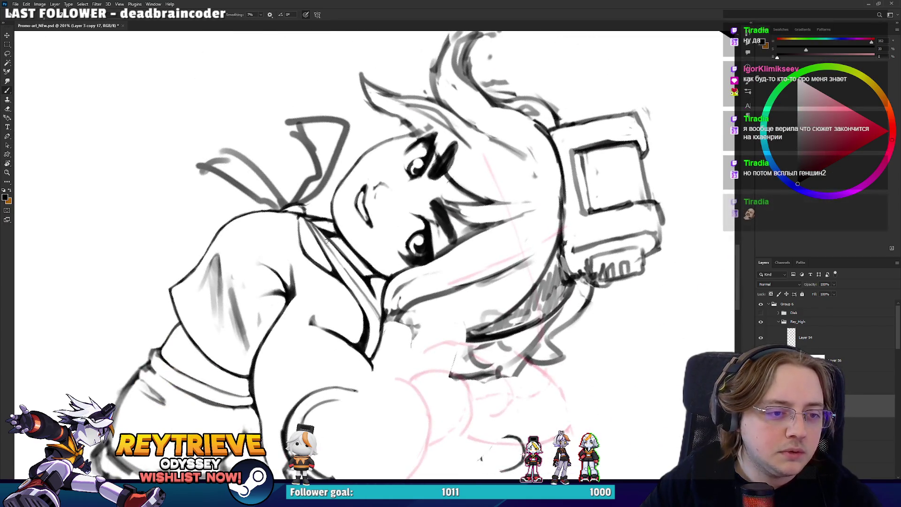
key(e)
key(r)
drag(341, 256, 404, 199)
key(b)
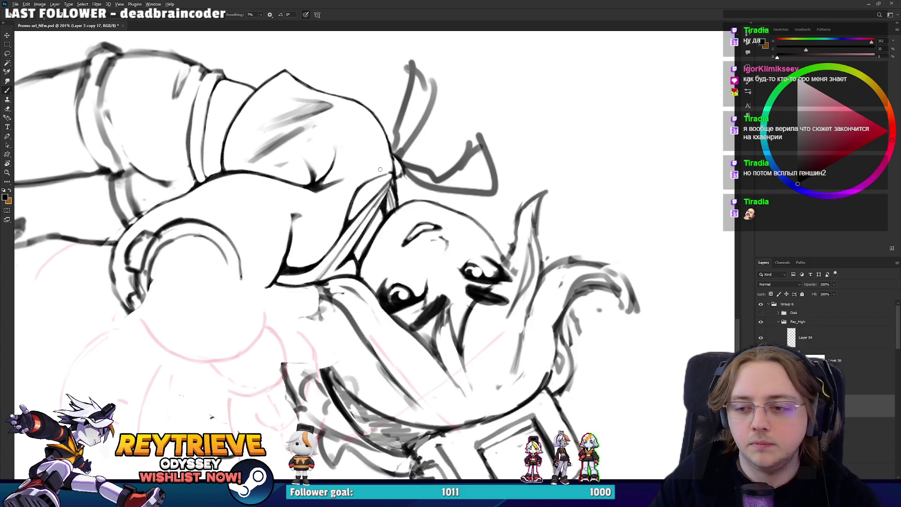
- Zoom in and clean up the collar lines and the hatching between them
scroll(380, 169, up, 5)
mouse_move(421, 266)
mouse_down()
mouse_move(404, 277)
mouse_move(407, 252)
mouse_move(417, 280)
mouse_up()
drag(403, 228, 415, 282)
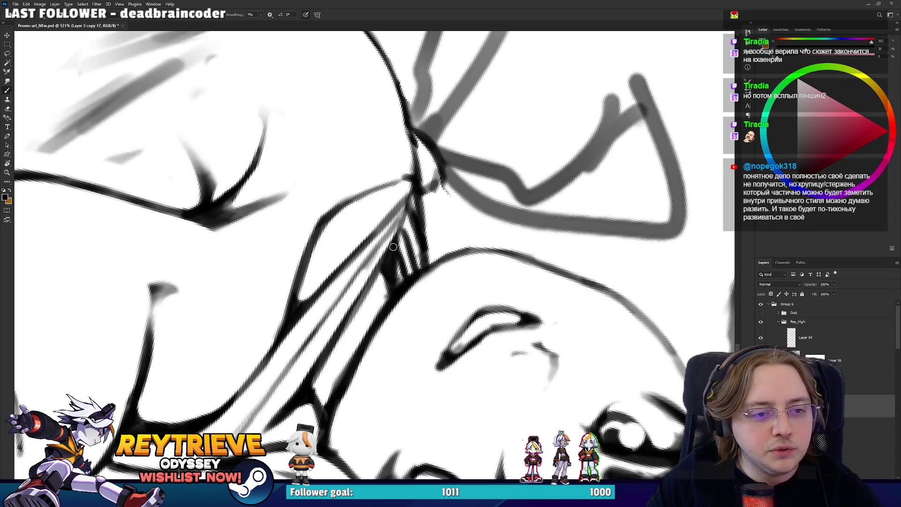
mouse_move(393, 246)
mouse_down()
mouse_move(369, 242)
mouse_move(343, 275)
mouse_move(591, 147)
mouse_move(573, 174)
mouse_move(507, 186)
mouse_up()
key(e)
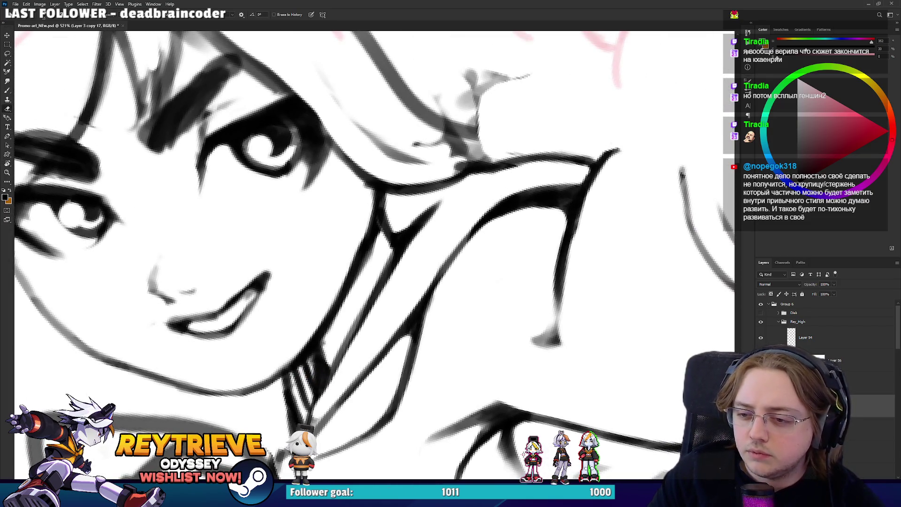
drag(472, 186, 526, 168)
drag(463, 191, 451, 188)
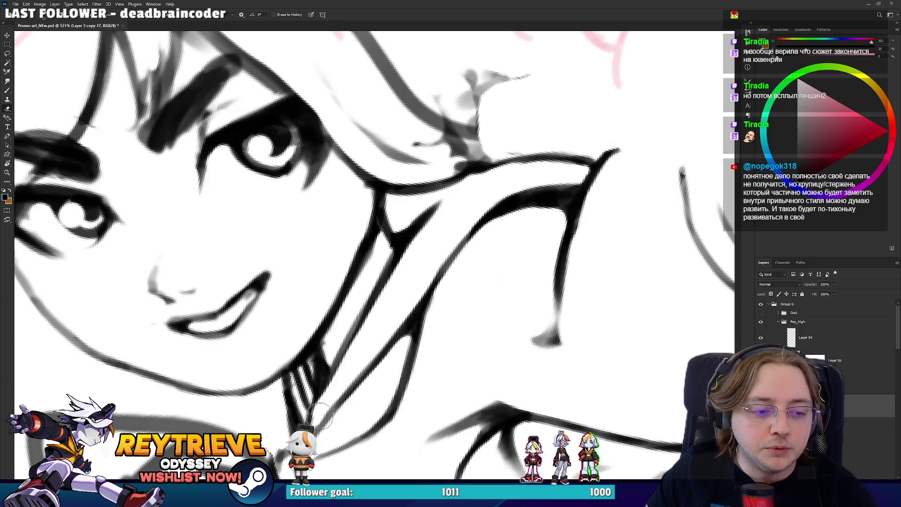
- Draw thin grey hatching strokes along the collar, redrawing several until they fit
key(b)
drag(328, 389, 453, 217)
key(ctrl+z)
drag(379, 315, 488, 166)
drag(308, 424, 396, 307)
key(ctrl+z)
drag(329, 402, 395, 307)
key(ctrl+z)
drag(331, 399, 419, 279)
- Extend the grey hatching further up the collar, keeping it intact
drag(395, 309, 454, 218)
drag(423, 268, 510, 165)
drag(474, 194, 526, 158)
key(e)
drag(468, 211, 403, 303)
key(ctrl+z)
- Compare the collar with and without its last hatching stroke, leaving it removed
key(r)
drag(461, 212, 342, 369)
key(b)
key(ctrl+z)
key(ctrl+shift+z)
key(ctrl+z)
key(ctrl+shift+z)
key(ctrl+z)
- Add short diagonal hatching strokes inside the collar and zoom back out
drag(315, 227, 342, 292)
key(ctrl+z)
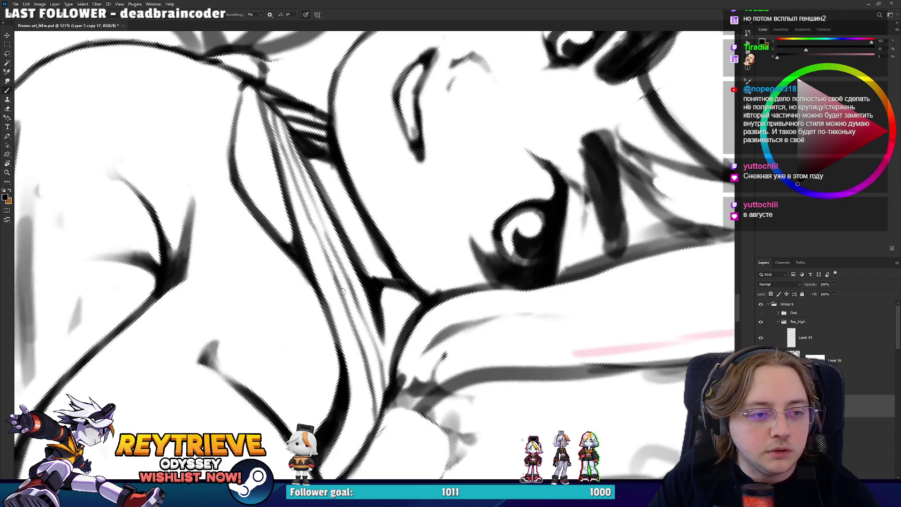
drag(317, 214, 337, 262)
key(e)
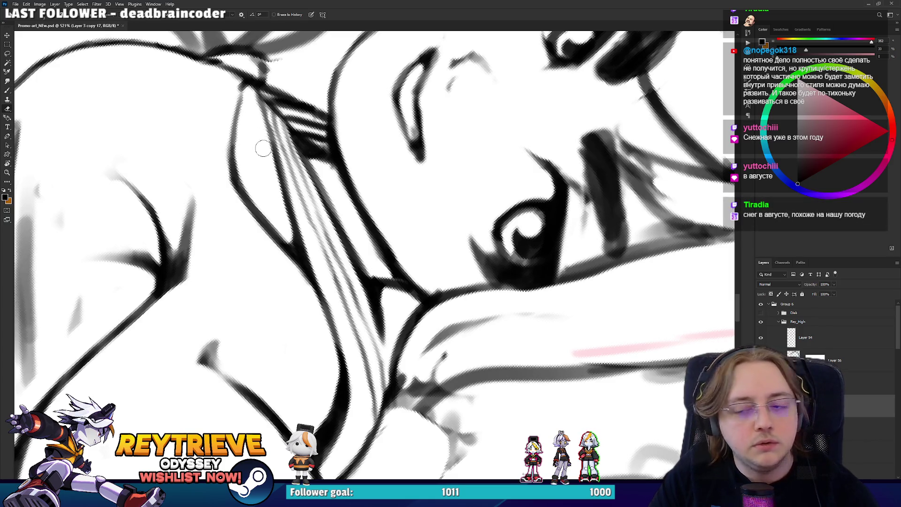
scroll(391, 271, down, 5)
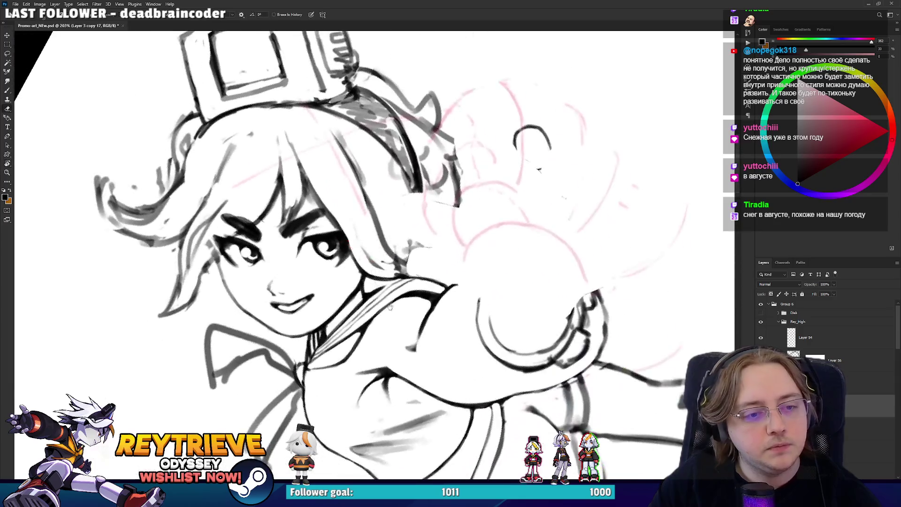
- Add two bold diagonal hatch strokes to the shaded sleeve area
scroll(390, 271, up, 3)
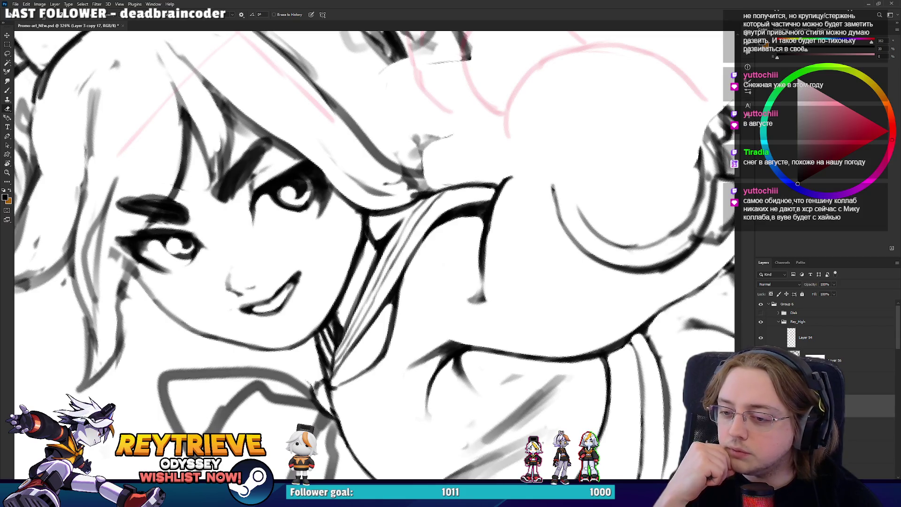
key(b)
drag(397, 289, 428, 235)
drag(399, 292, 423, 240)
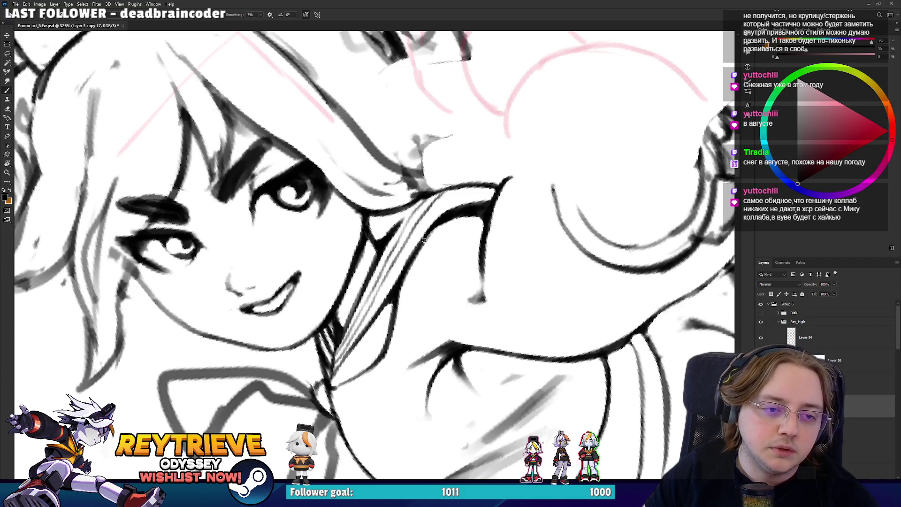
scroll(450, 214, down, 5)
- Rotate the canvas and zoom in and out to frame the sleeve
key(r)
mouse_move(469, 263)
mouse_down()
mouse_move(515, 321)
mouse_move(497, 277)
mouse_up()
scroll(497, 277, down, 3)
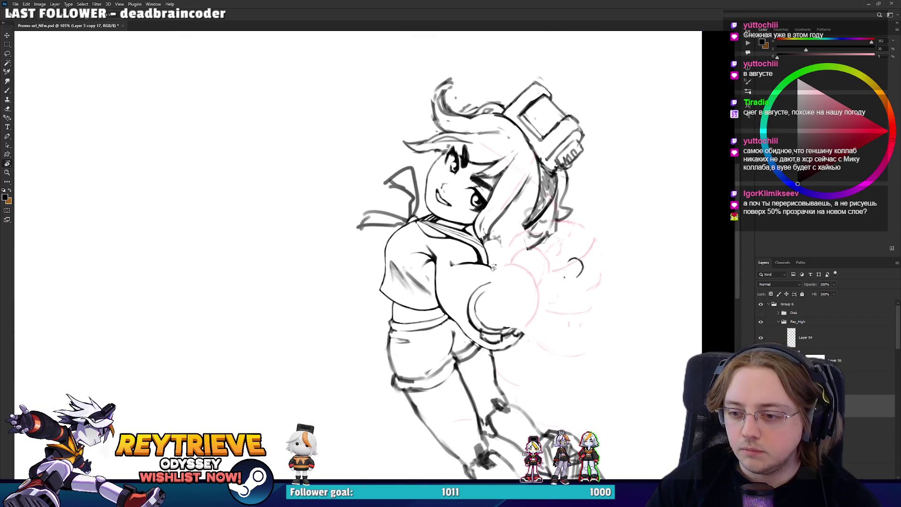
scroll(514, 278, up, 2)
scroll(507, 275, down, 2)
scroll(502, 272, up, 5)
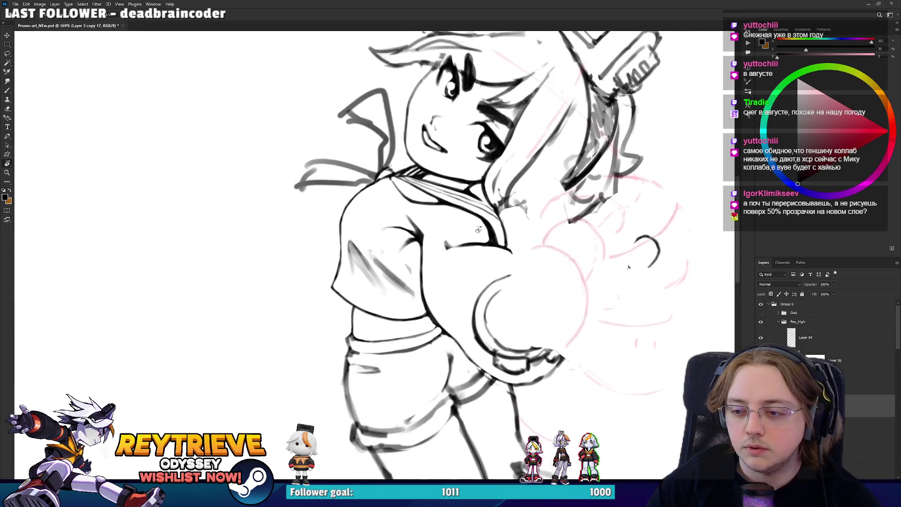
scroll(501, 271, up, 2)
scroll(502, 263, down, 3)
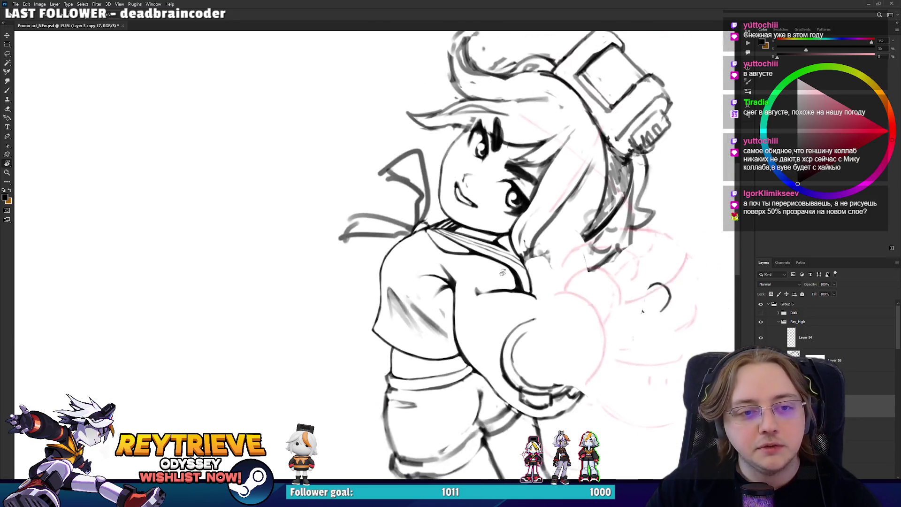
scroll(505, 254, up, 4)
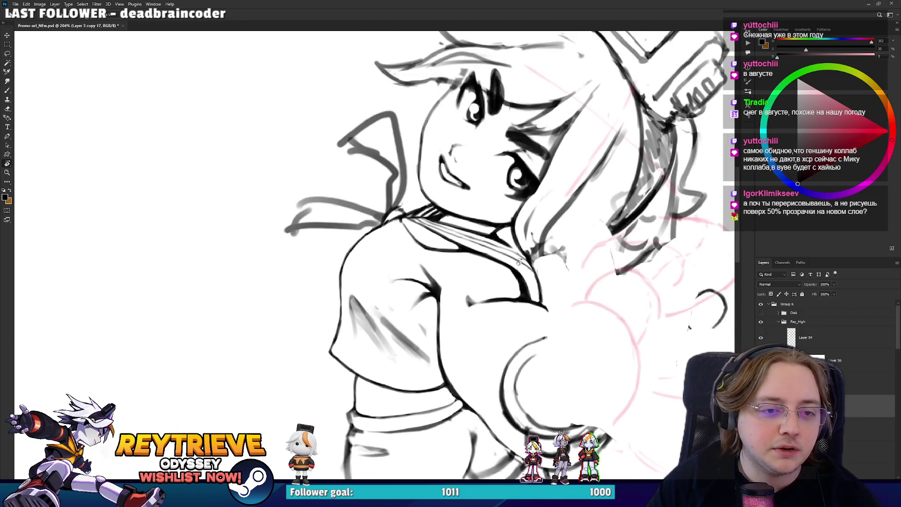
scroll(518, 262, down, 3)
scroll(469, 281, up, 3)
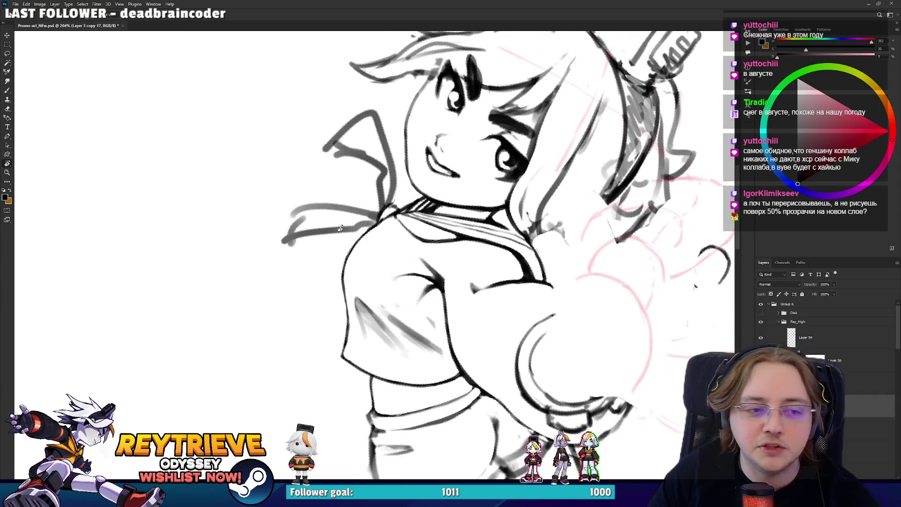
key(e)
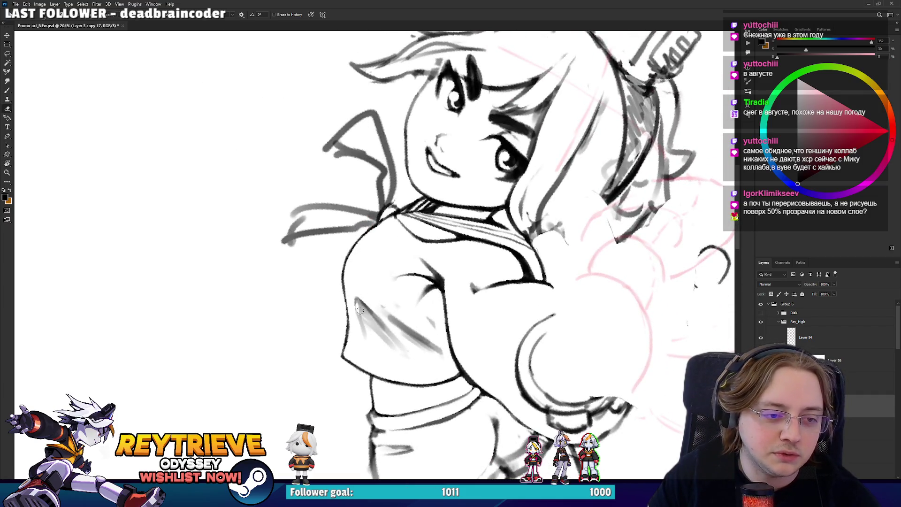
key(b)
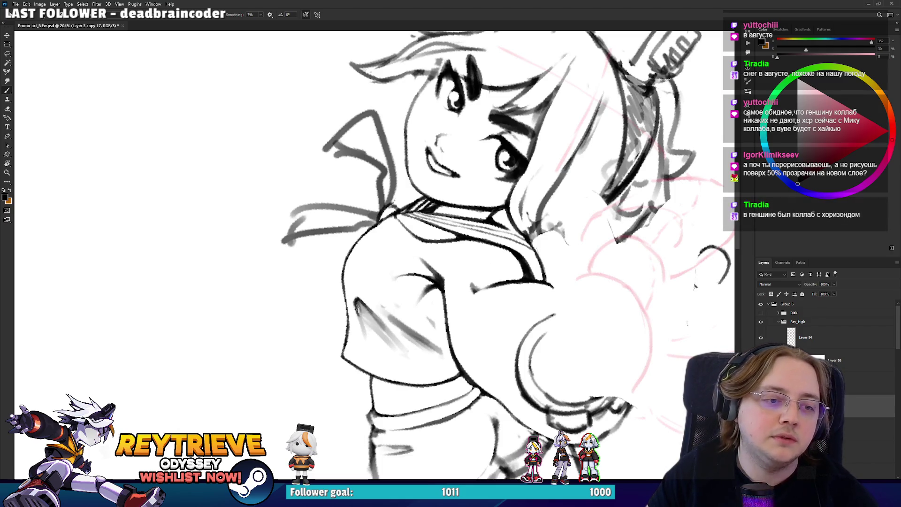
- Turn the canvas so the girl stands upright for drawing
key(e)
mouse_move(423, 244)
mouse_down()
mouse_move(491, 201)
mouse_move(558, 188)
mouse_up()
key(r)
key(e)
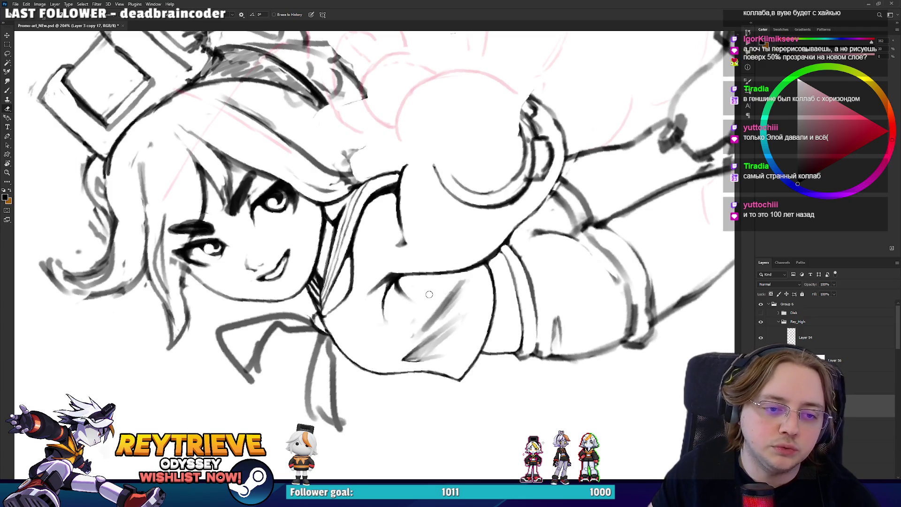
drag(436, 308, 318, 323)
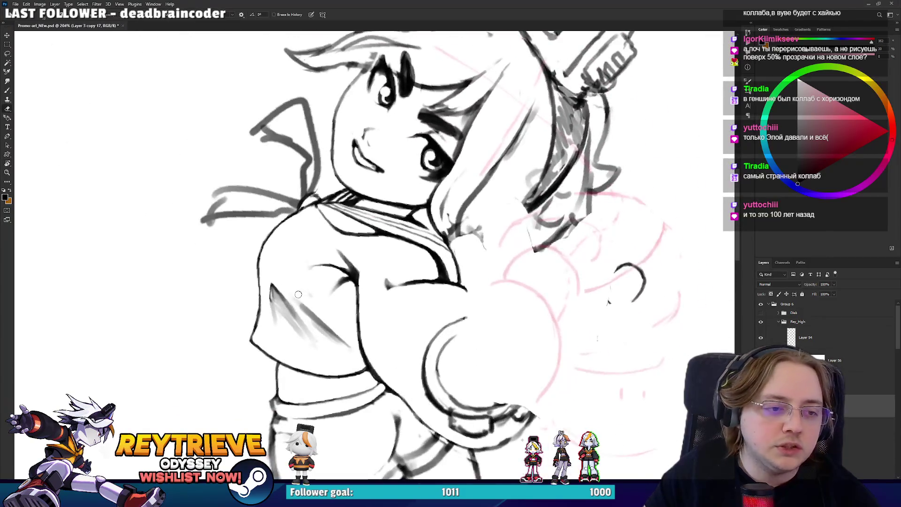
key(b)
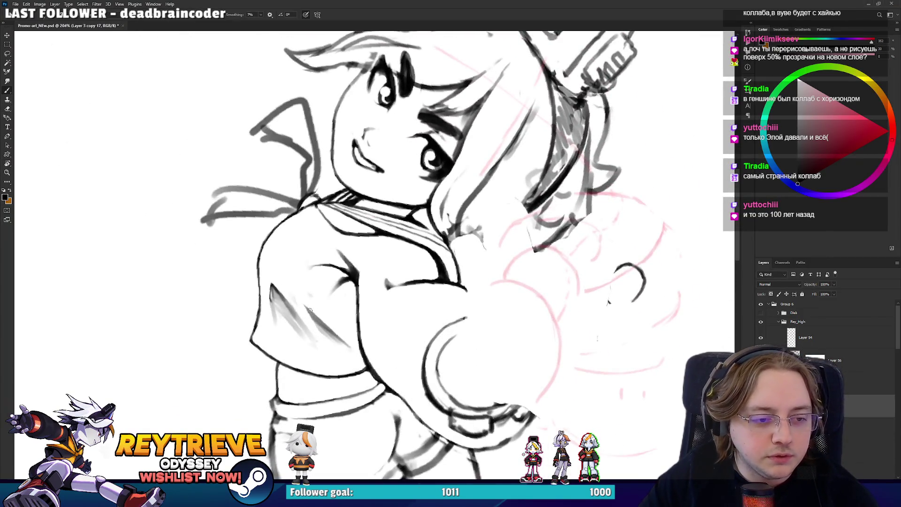
- Hatch the shaded sleeve with short strokes, lightening its upper-left end and adding a dark stroke
drag(345, 346, 306, 307)
key(e)
drag(269, 282, 291, 329)
key(b)
mouse_move(278, 290)
mouse_down()
mouse_move(296, 316)
mouse_move(375, 357)
mouse_move(508, 322)
mouse_move(473, 250)
mouse_move(475, 273)
mouse_up()
- Ink the line running along the neck and hair
key(r)
key(e)
key(b)
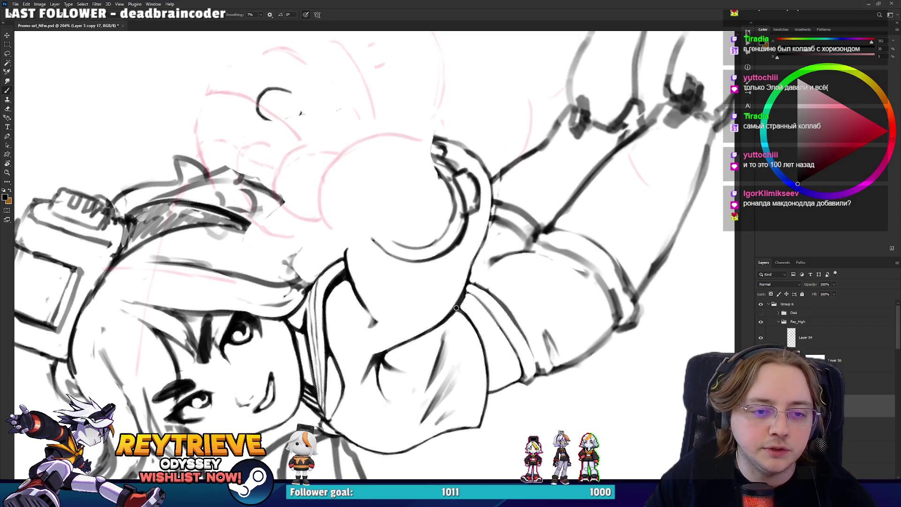
drag(458, 308, 484, 230)
key(r)
drag(505, 185, 557, 296)
key(e)
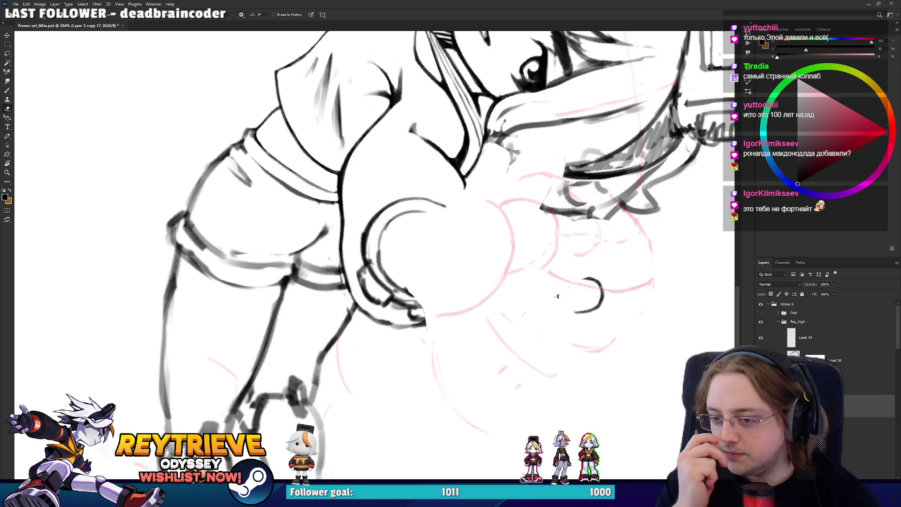
- Ink the left contour of the reaching arm, undoing and redrawing unsatisfying attempts
mouse_move(423, 253)
mouse_down()
mouse_move(464, 254)
mouse_move(358, 318)
mouse_up()
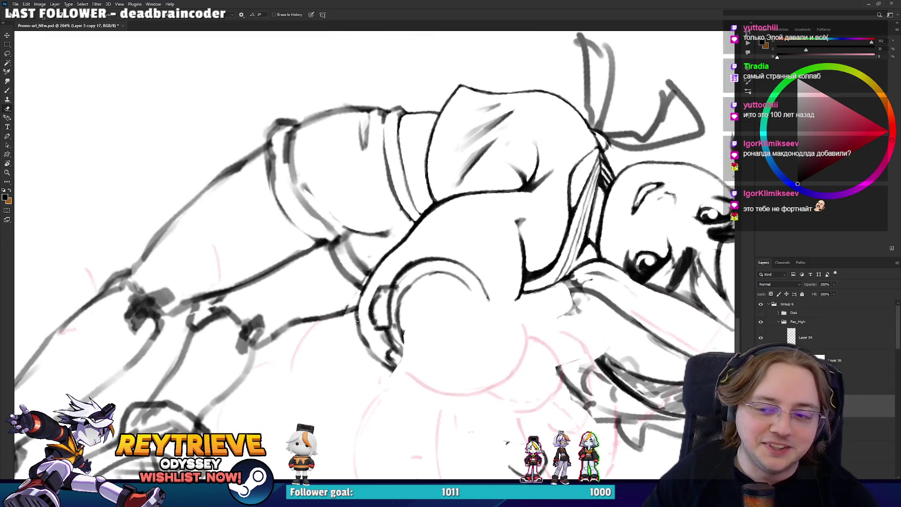
key(b)
drag(392, 371, 358, 309)
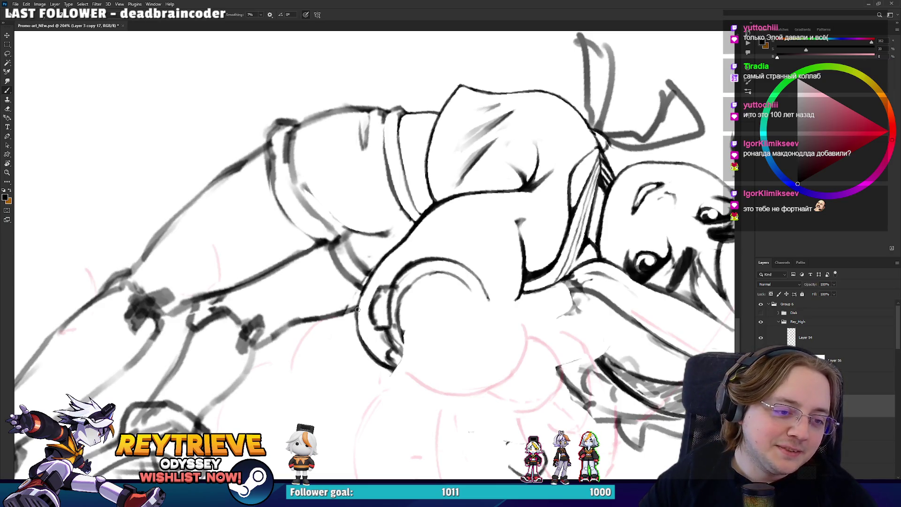
drag(365, 344, 369, 274)
key(ctrl+z)
drag(368, 353, 364, 288)
key(ctrl+z)
- Rotate the canvas back upright to see face and torso, then zoom out
key(e)
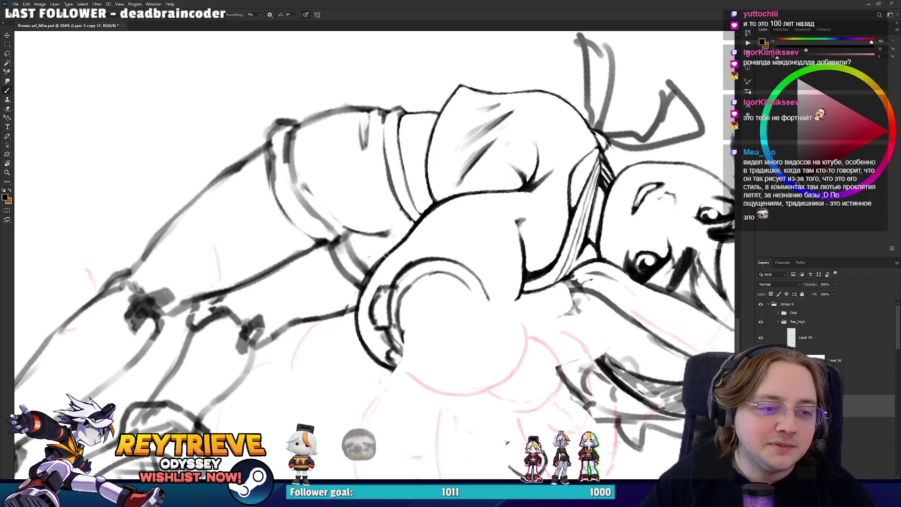
key(r)
mouse_move(370, 296)
mouse_down()
mouse_move(422, 300)
mouse_move(493, 282)
mouse_move(562, 233)
mouse_up()
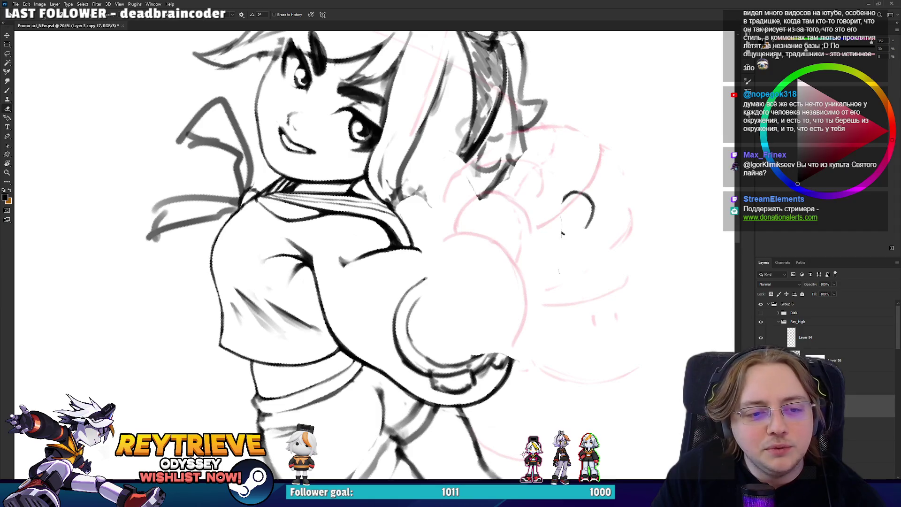
key(b)
mouse_move(480, 249)
mouse_down()
mouse_move(395, 192)
mouse_move(364, 214)
mouse_up()
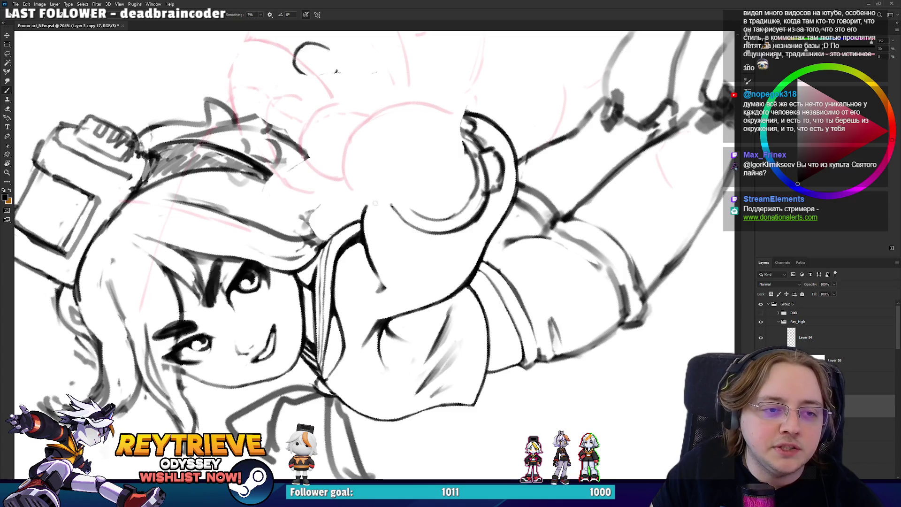
key(e)
mouse_move(415, 200)
mouse_down()
mouse_move(377, 258)
mouse_move(431, 250)
mouse_up()
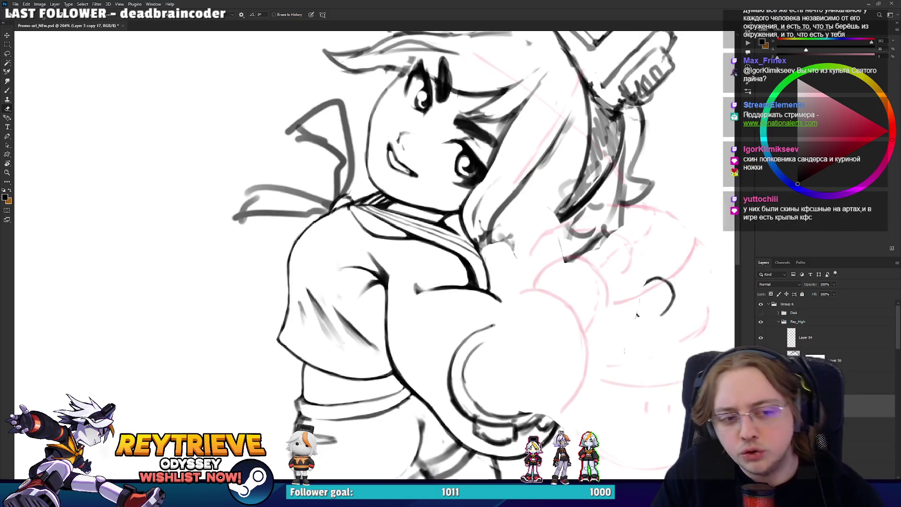
drag(434, 182, 384, 263)
key(b)
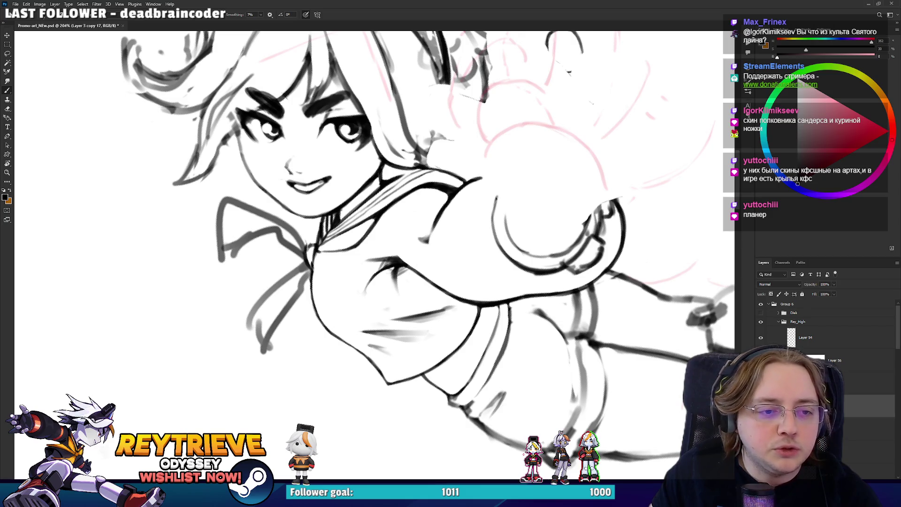
mouse_move(430, 264)
mouse_down()
mouse_move(470, 212)
mouse_move(493, 197)
mouse_move(639, 211)
mouse_move(472, 256)
mouse_up()
scroll(638, 211, down, 2)
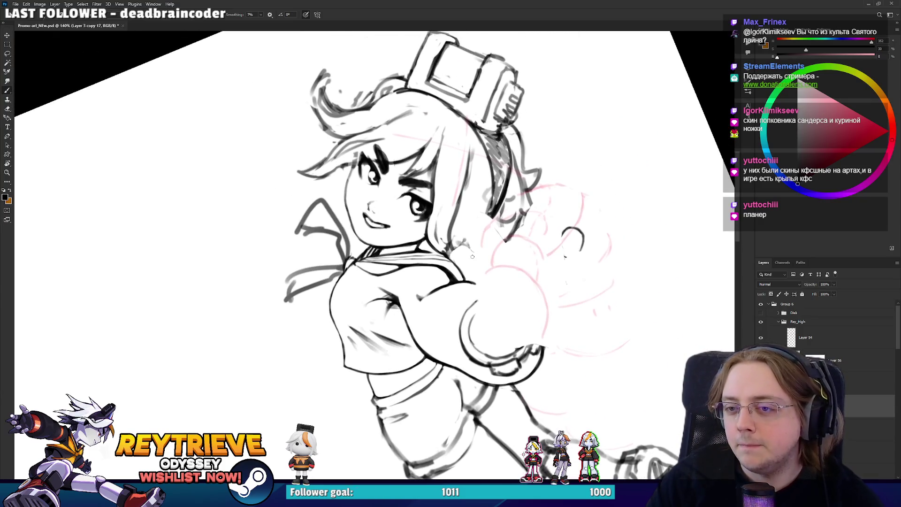
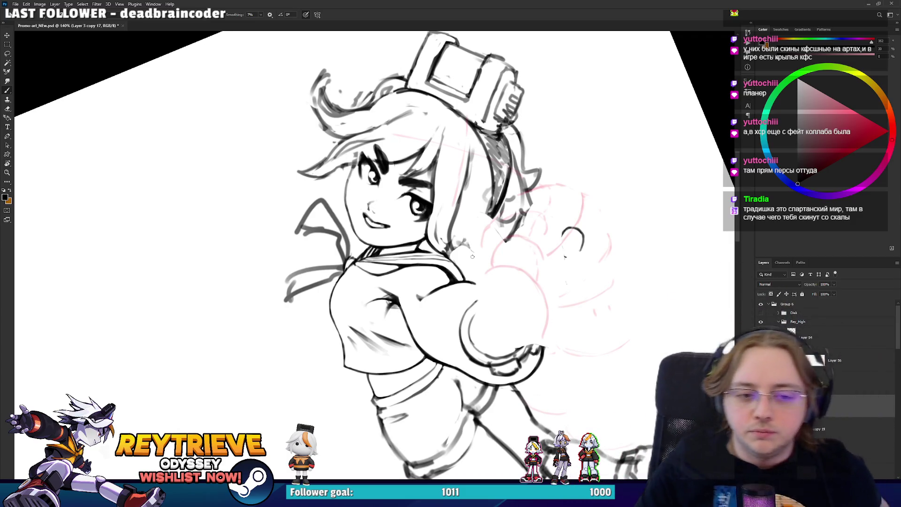
- Zoom in on the fist and wrist and rotate the canvas to work on the cuff
scroll(473, 256, up, 2)
mouse_move(547, 357)
mouse_down()
mouse_move(547, 296)
mouse_move(493, 357)
mouse_move(361, 271)
mouse_up()
scroll(547, 297, up, 1)
key(r)
key(e)
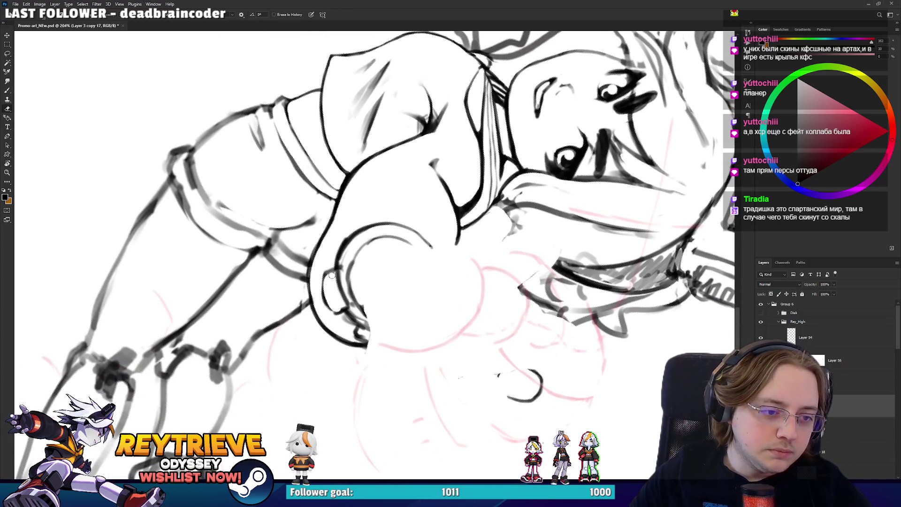
key(b)
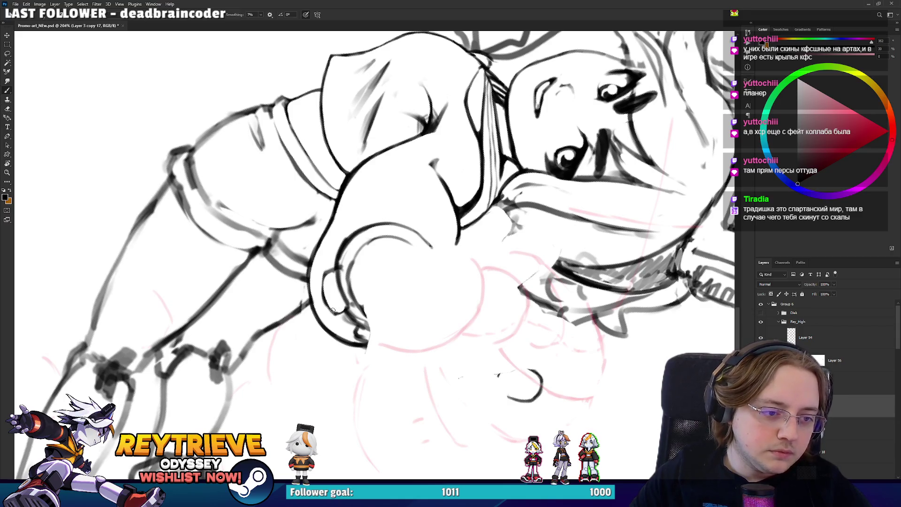
key(e)
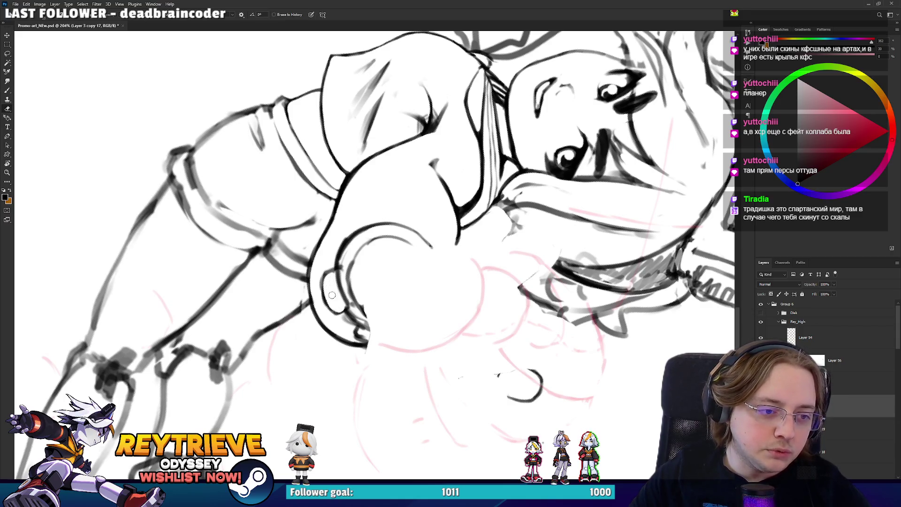
key(b)
key(e)
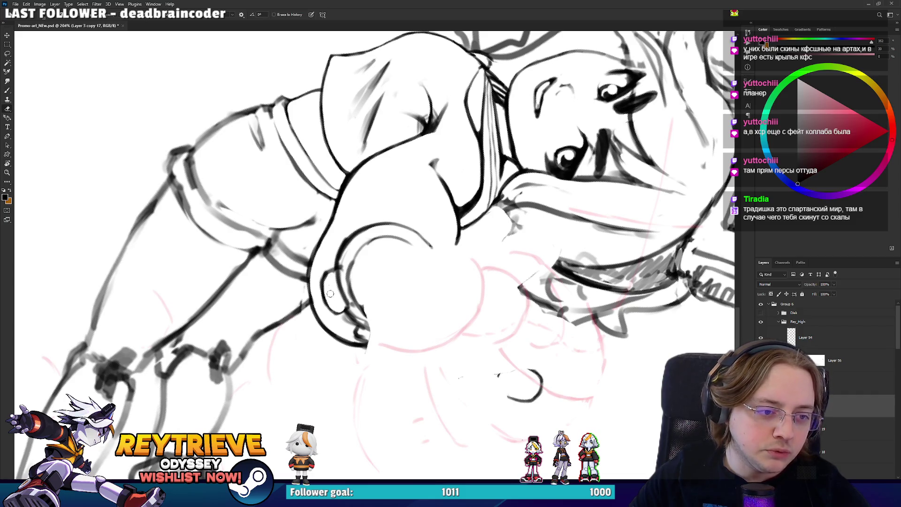
drag(314, 270, 536, 173)
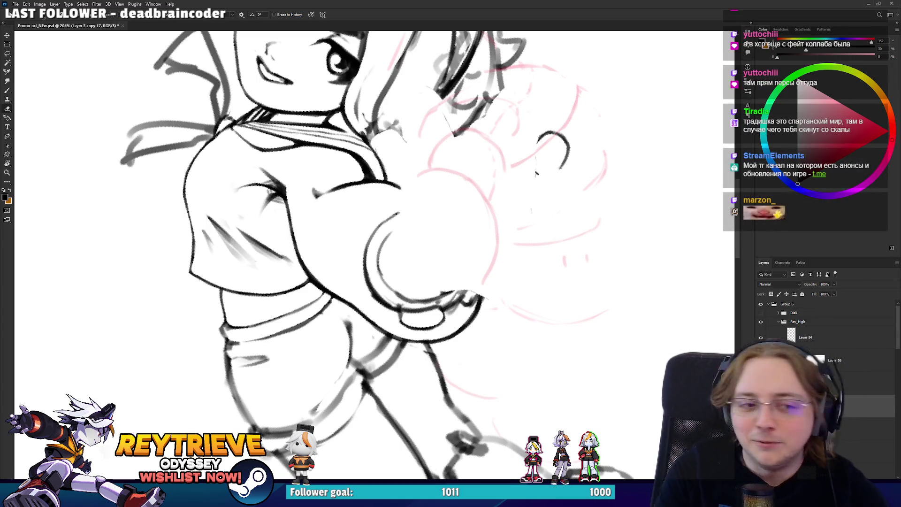
- With the drawing nearly upside down, ink the curved cuff line and lighten its lower arc
key(r)
drag(536, 173, 306, 335)
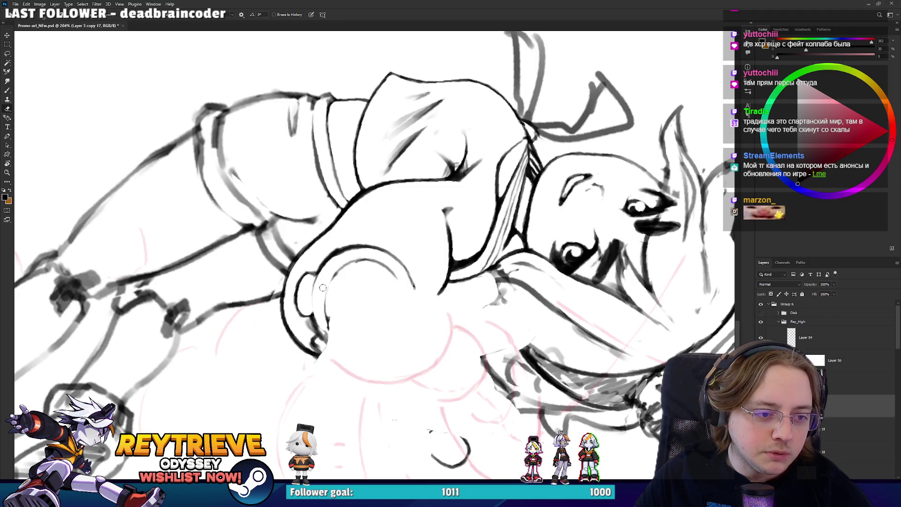
key(b)
mouse_move(331, 300)
mouse_down()
mouse_move(344, 265)
mouse_move(313, 333)
mouse_up()
key(e)
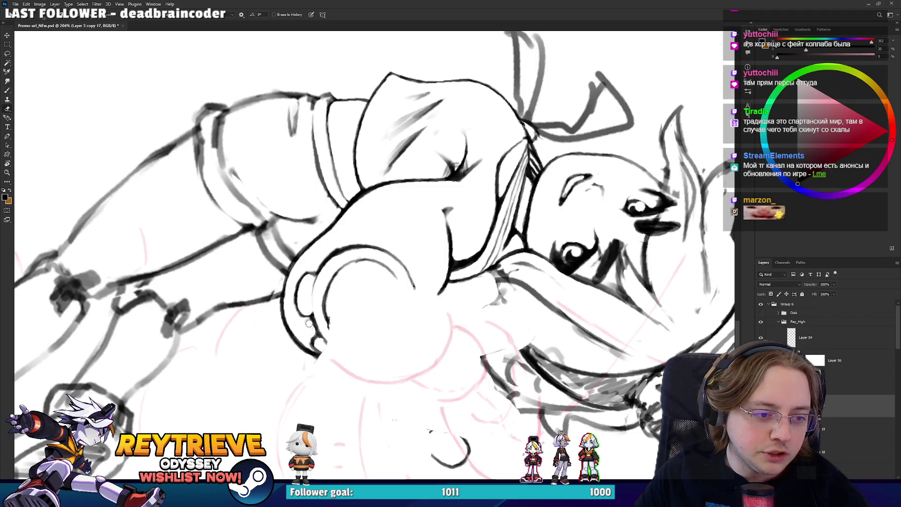
mouse_move(308, 321)
mouse_down()
mouse_move(314, 332)
mouse_move(479, 244)
mouse_up()
key(b)
- Reset the canvas rotation to upright and undo to show the inked hand again
drag(486, 232, 483, 294)
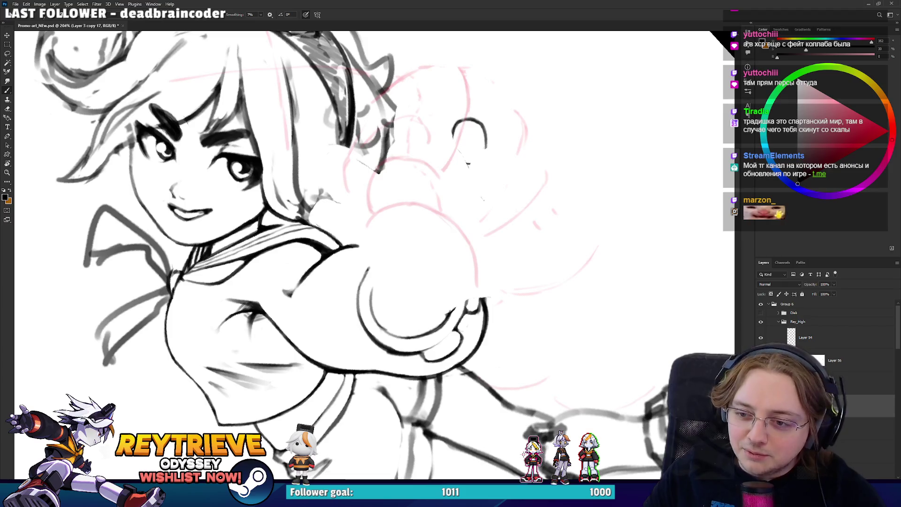
drag(465, 259, 473, 295)
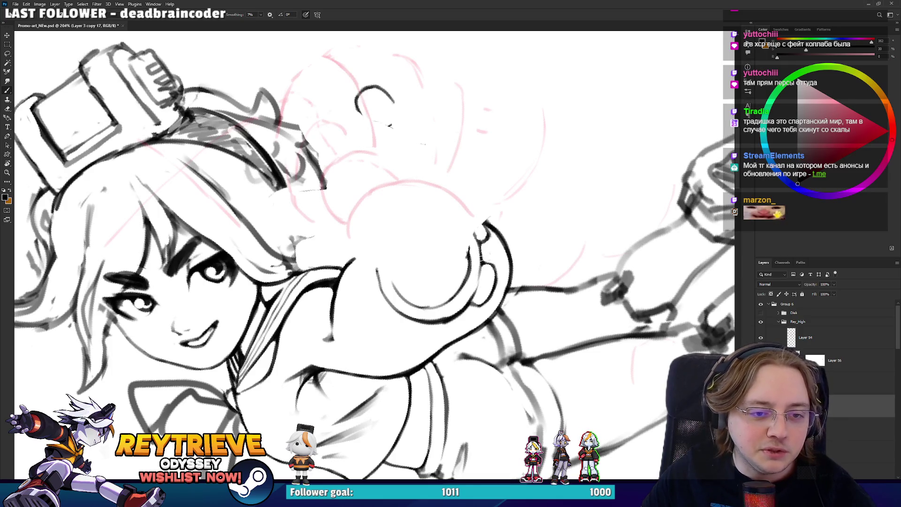
drag(476, 287, 278, 286)
key(e)
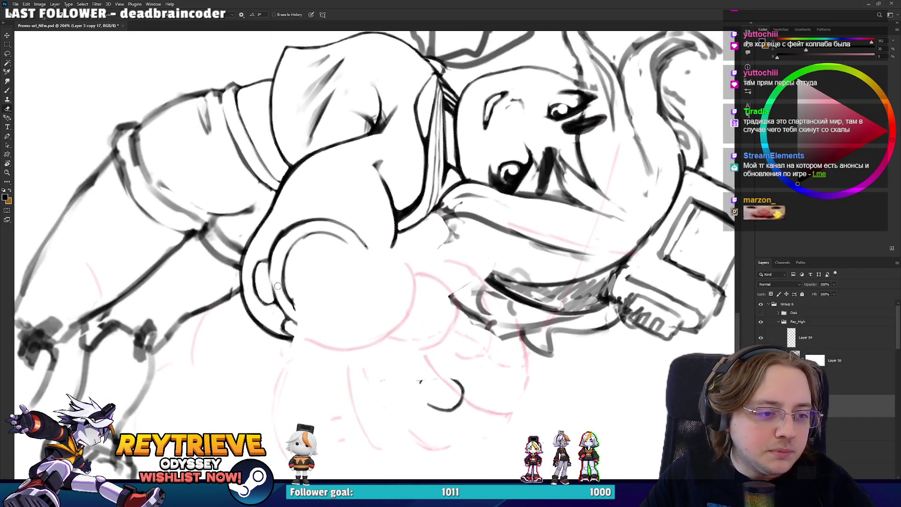
key(r)
key(Escape)
key(e)
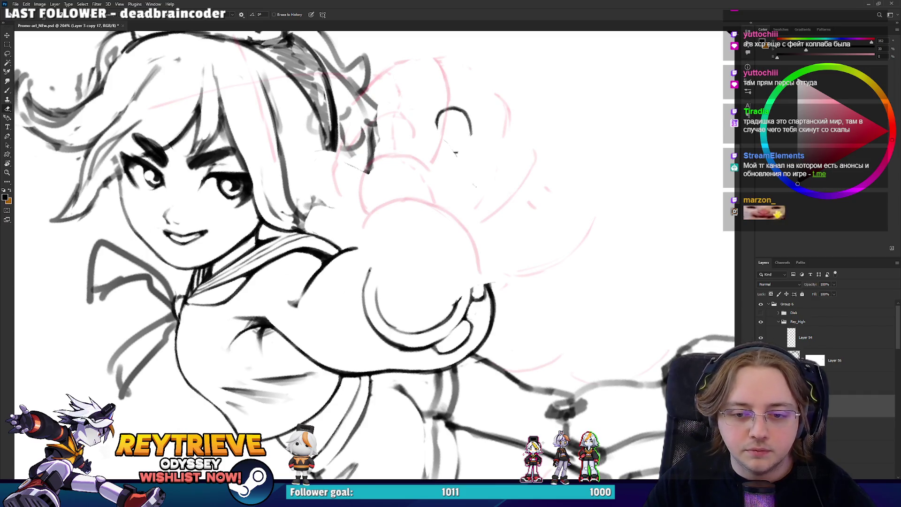
key(ctrl+z)
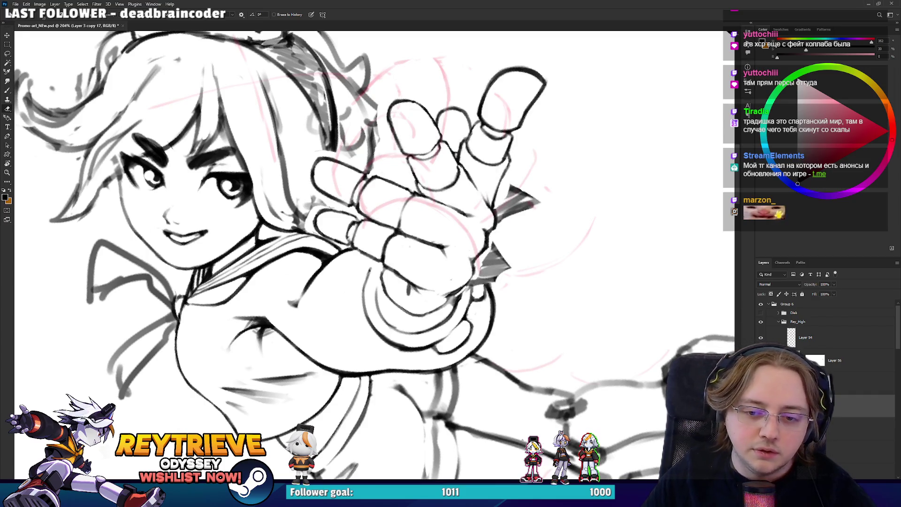
- Rotate the hand upright and hide the inked hand to check the pink sketch
mouse_move(329, 244)
mouse_down()
mouse_move(370, 283)
mouse_move(378, 365)
mouse_move(426, 338)
mouse_up()
key(r)
key(b)
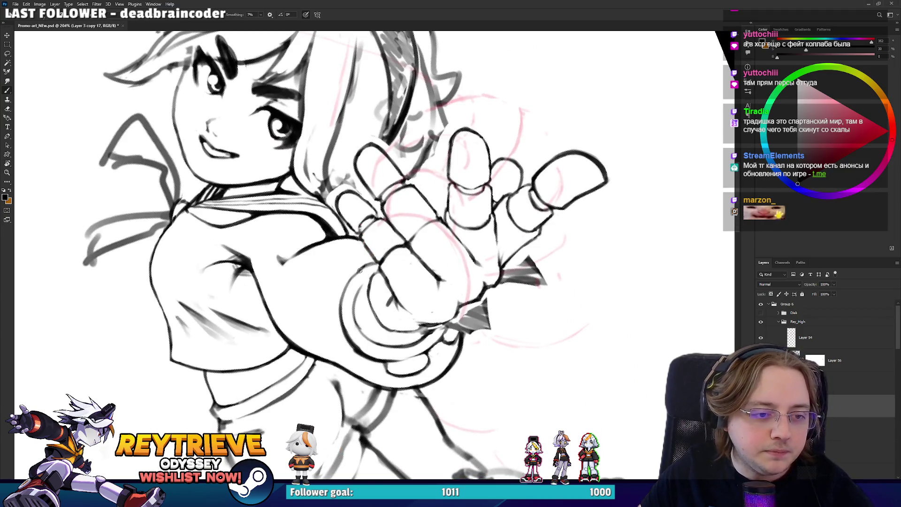
key(e)
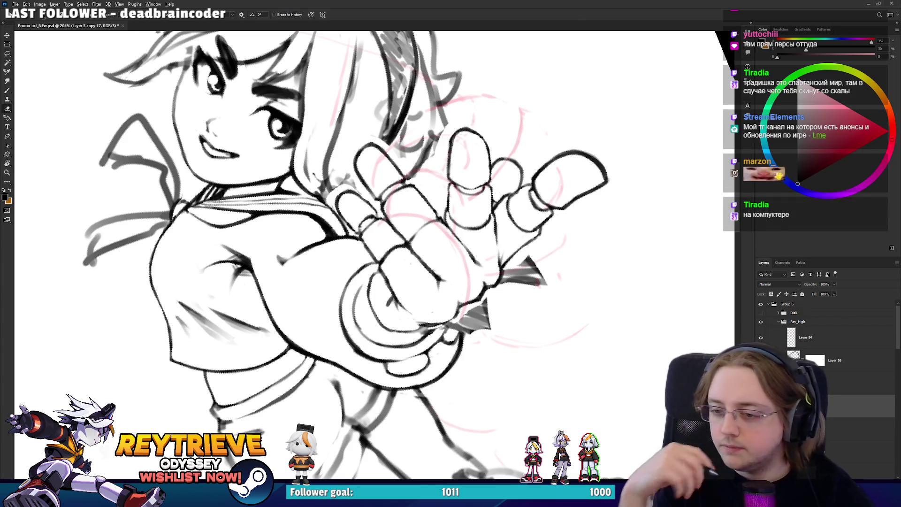
scroll(395, 238, down, 2)
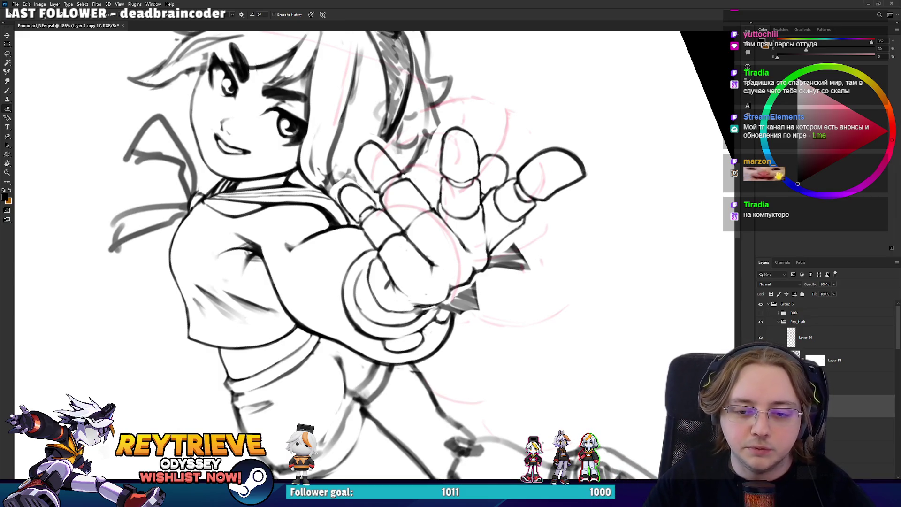
key(Delete)
- Add a stroke along the fist's right edge, then undo to bring the whole inked hand back
drag(483, 193, 472, 254)
key(b)
mouse_move(474, 256)
mouse_down()
mouse_move(479, 287)
mouse_move(502, 276)
mouse_move(518, 232)
mouse_up()
key(r)
key(e)
key(ctrl+z)
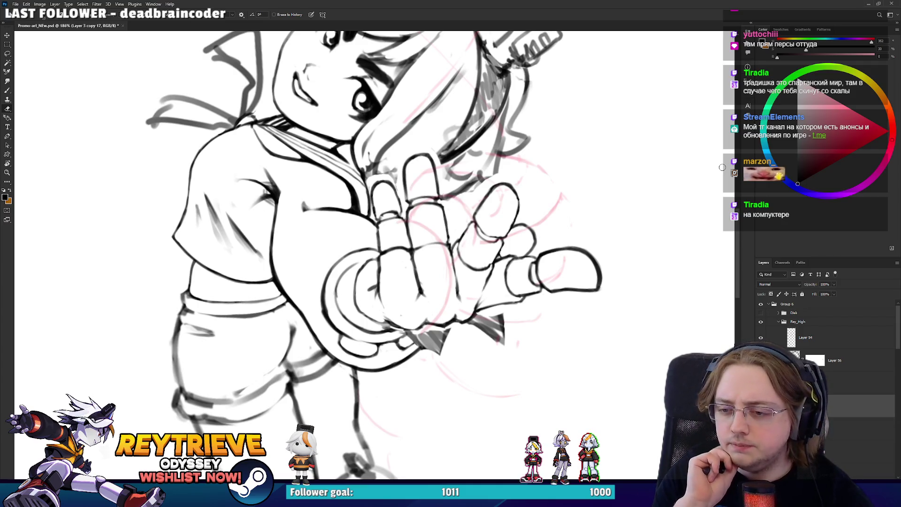
- Turn the figure upright, recentre on the hand, and make Layer 55 active
key(r)
drag(459, 132, 843, 217)
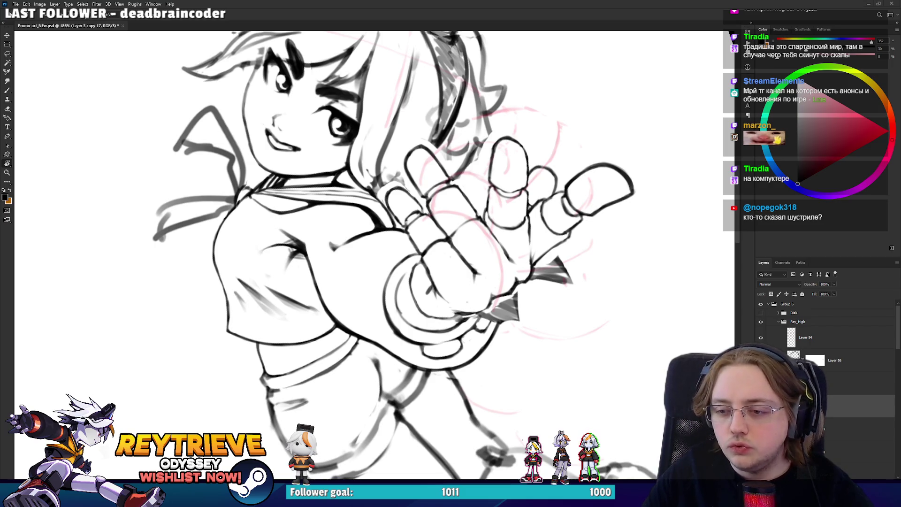
drag(441, 194, 427, 223)
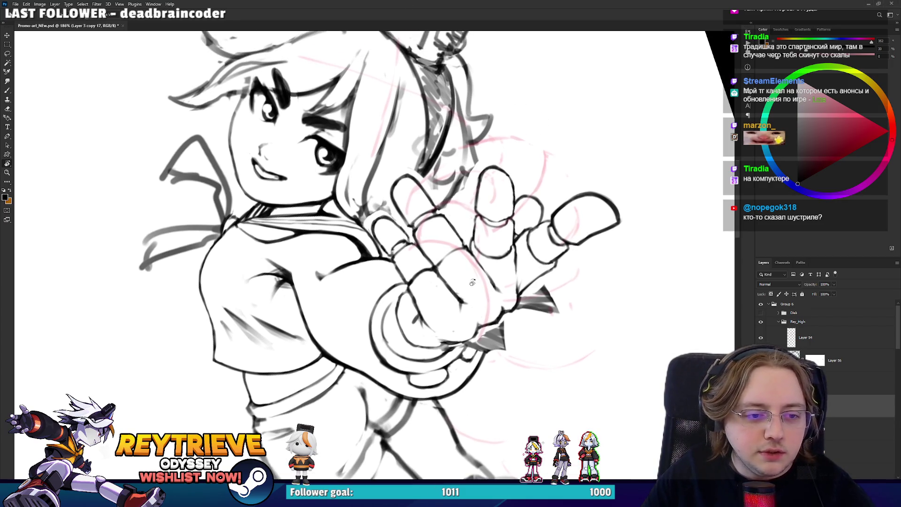
key(alt+bracketright)
- Alternate between Brush and Eraser on Layer 55 while inspecting the hand
key(e)
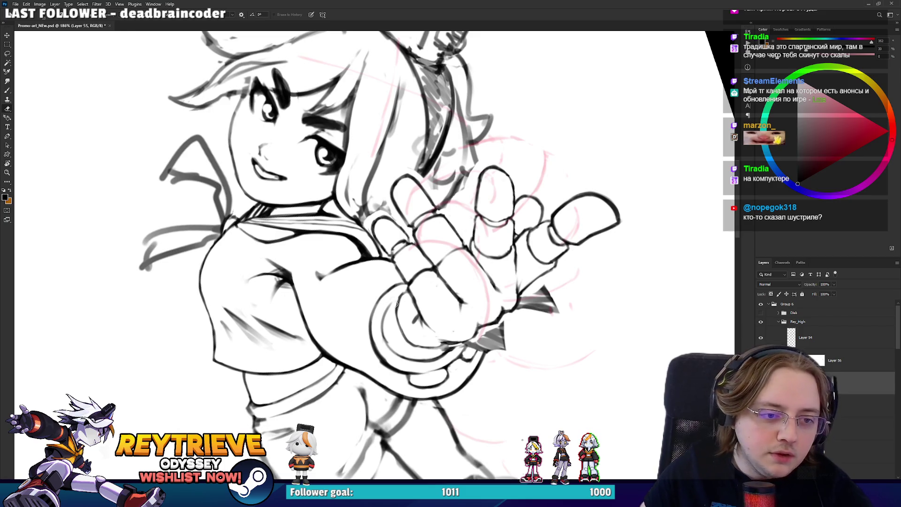
key(b)
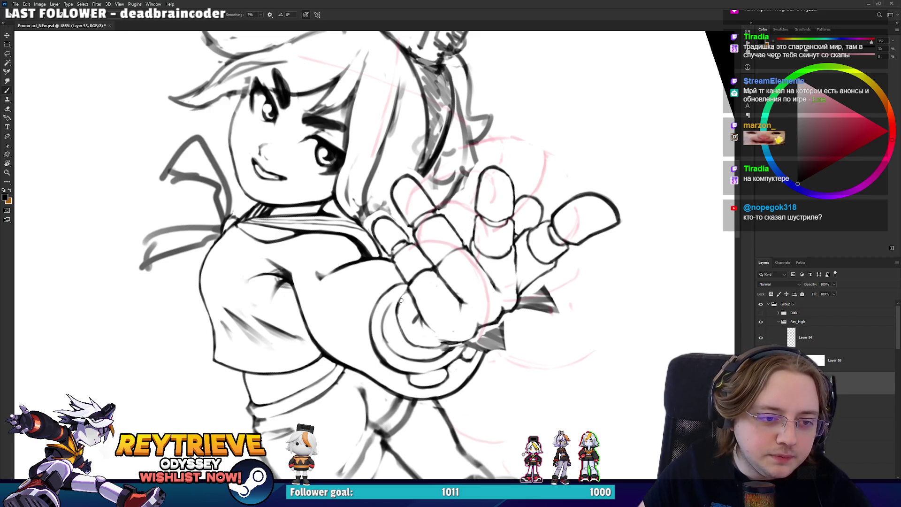
key(e)
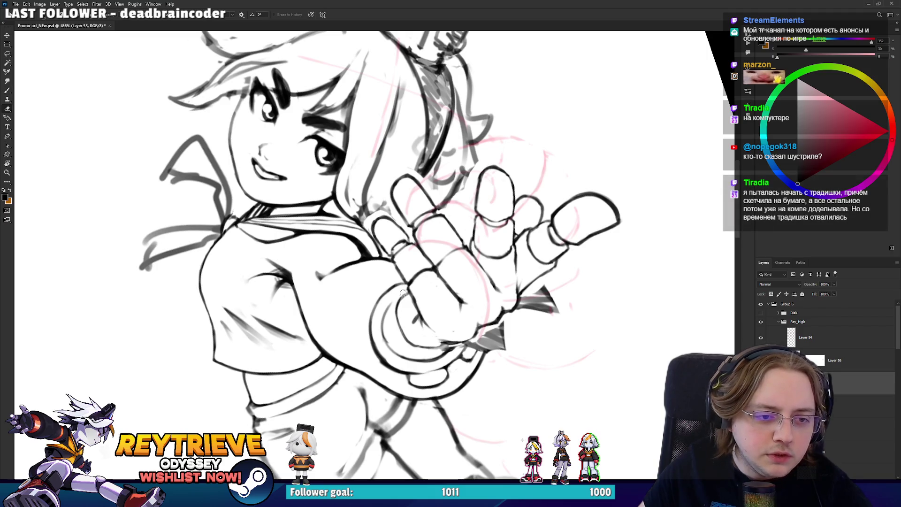
key(b)
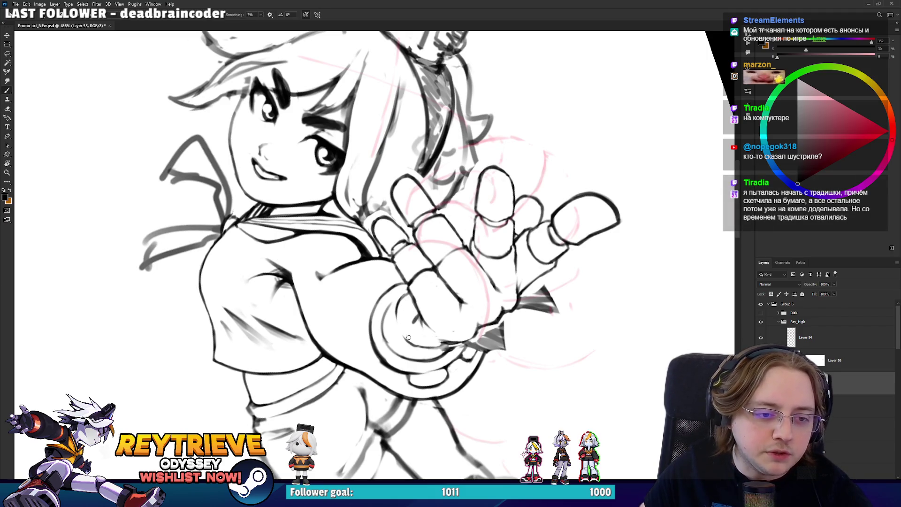
key(e)
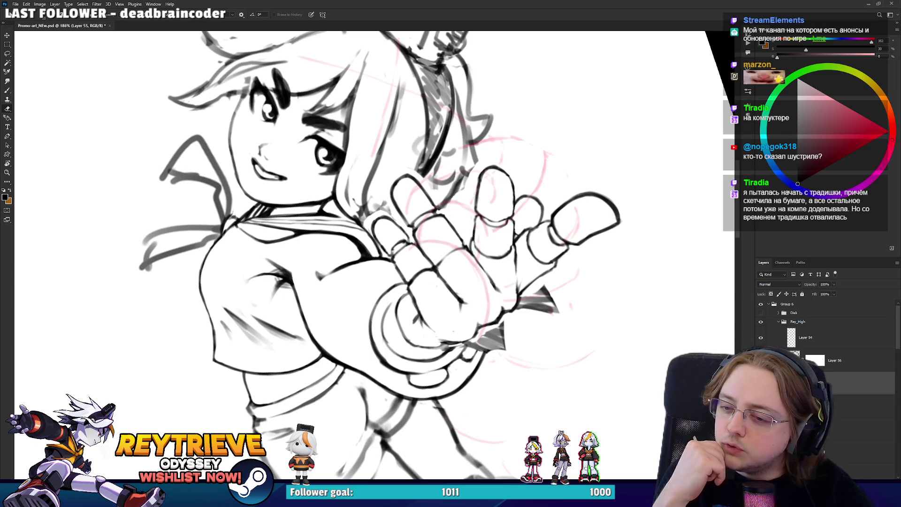
- Pan and tilt the view over the hand, then make Layer 3 copy 17 active again
drag(506, 236, 487, 193)
drag(481, 251, 514, 282)
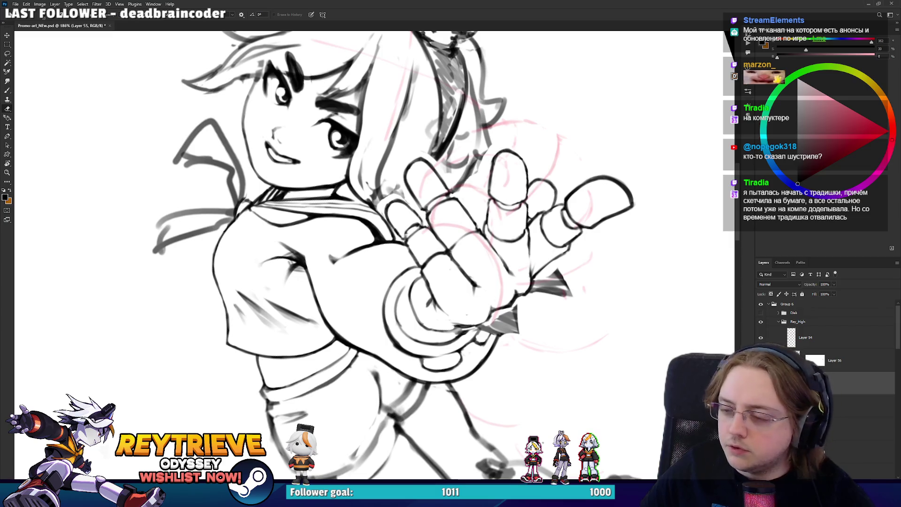
mouse_move(504, 319)
mouse_down()
mouse_move(494, 255)
mouse_move(459, 213)
mouse_up()
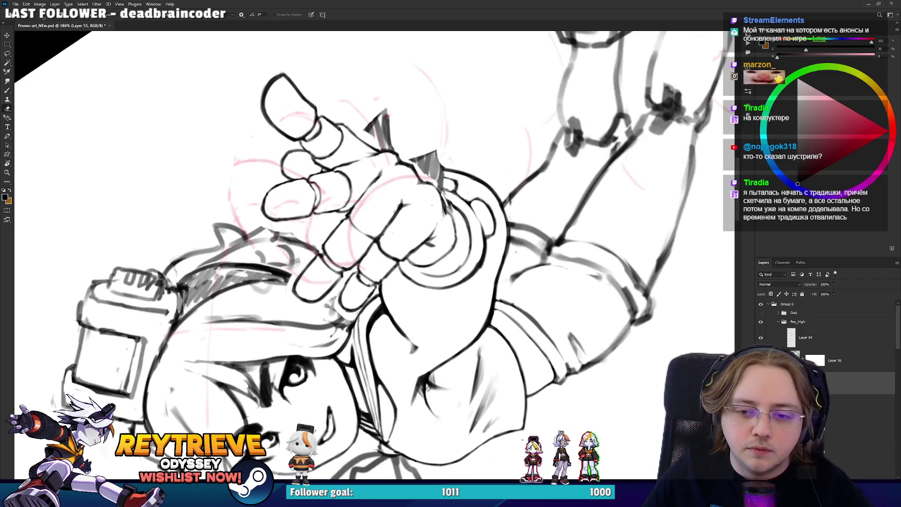
key(alt+bracketleft)
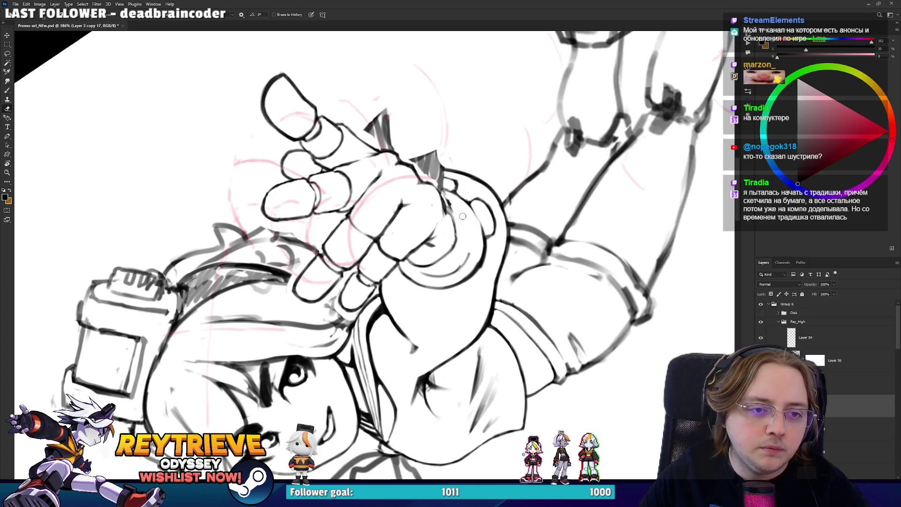
- Rotate the canvas to a steep angle and begin reworking the hand lines with Brush and Eraser
key(r)
drag(457, 271, 272, 283)
key(b)
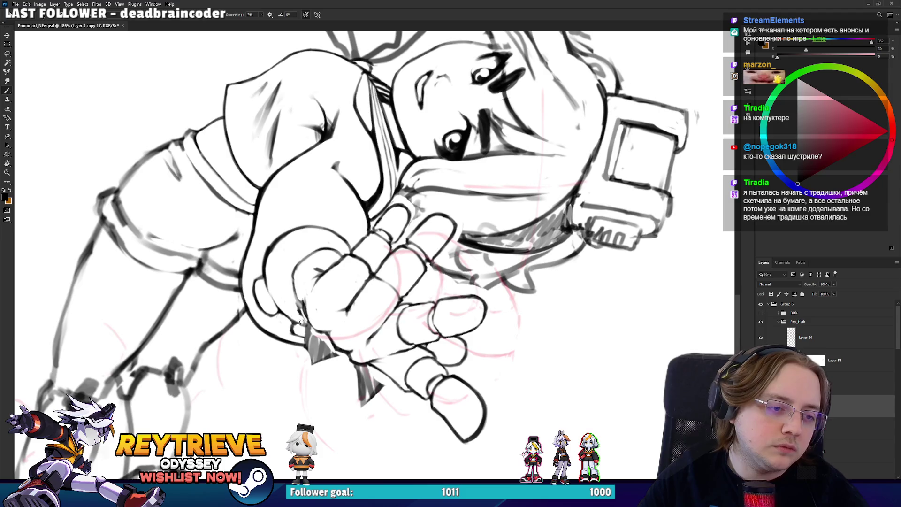
key(r)
mouse_move(290, 259)
mouse_down()
mouse_move(277, 325)
mouse_move(296, 308)
mouse_up()
key(b)
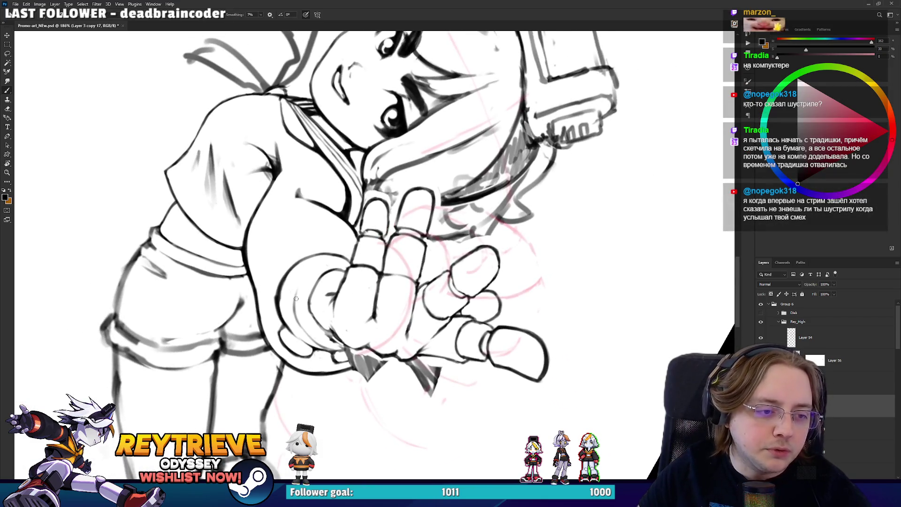
key(e)
key(r)
drag(306, 294, 321, 314)
key(b)
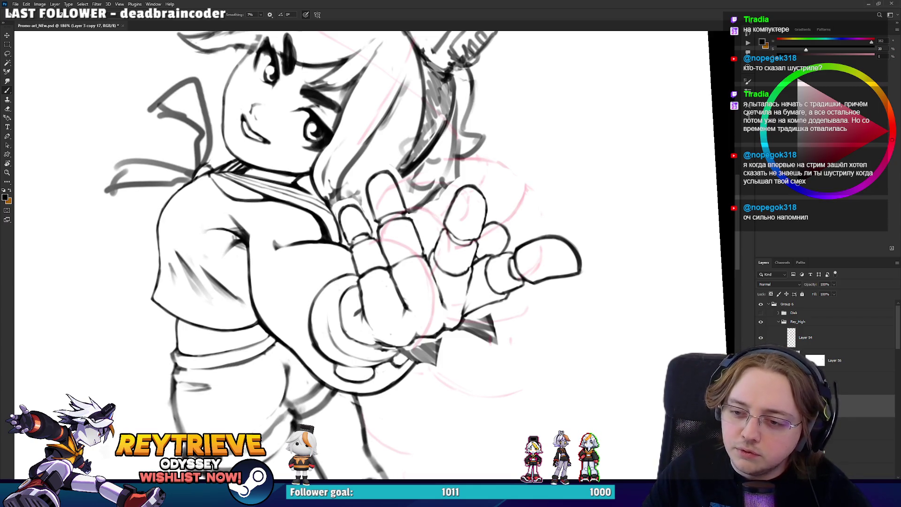
- With the drawing turned upside down, add a thin ink stroke beside the knuckle
key(r)
drag(387, 266, 376, 299)
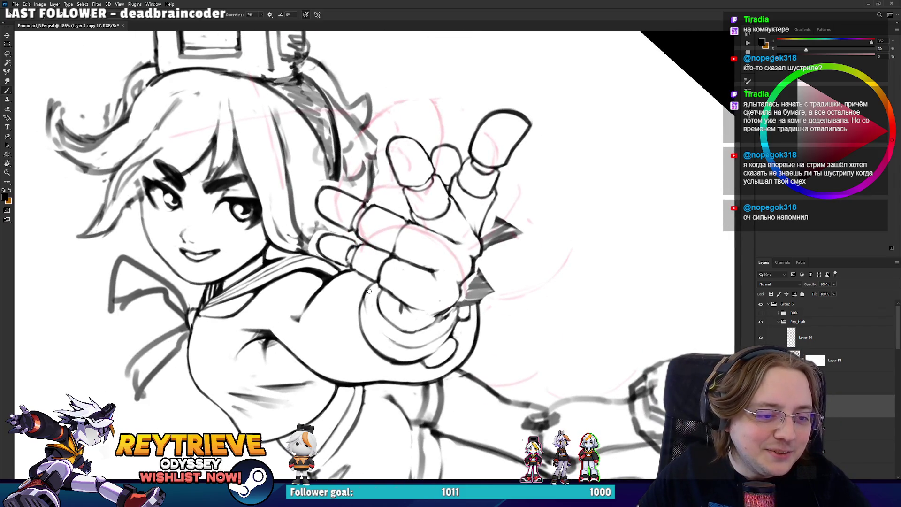
key(e)
key(b)
key(r)
mouse_move(390, 295)
mouse_down()
mouse_move(404, 291)
mouse_move(420, 267)
mouse_move(422, 227)
mouse_up()
key(e)
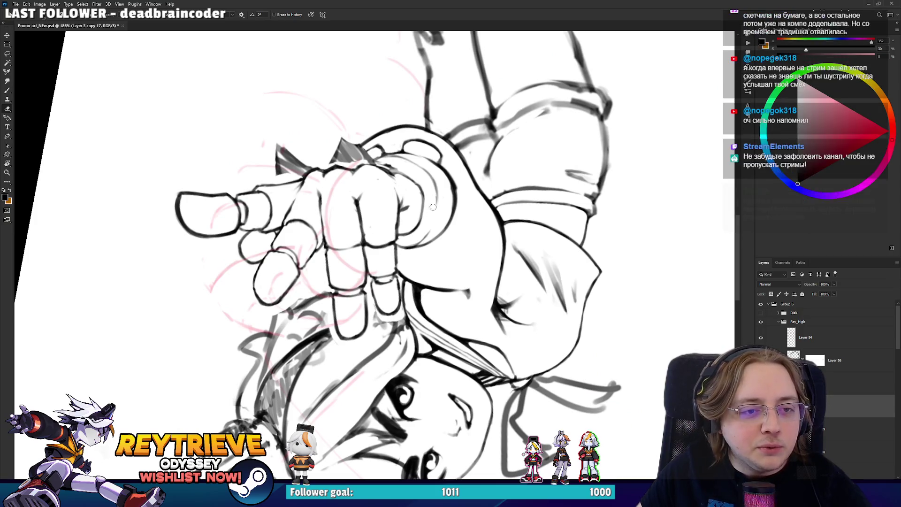
key(b)
drag(434, 181, 437, 205)
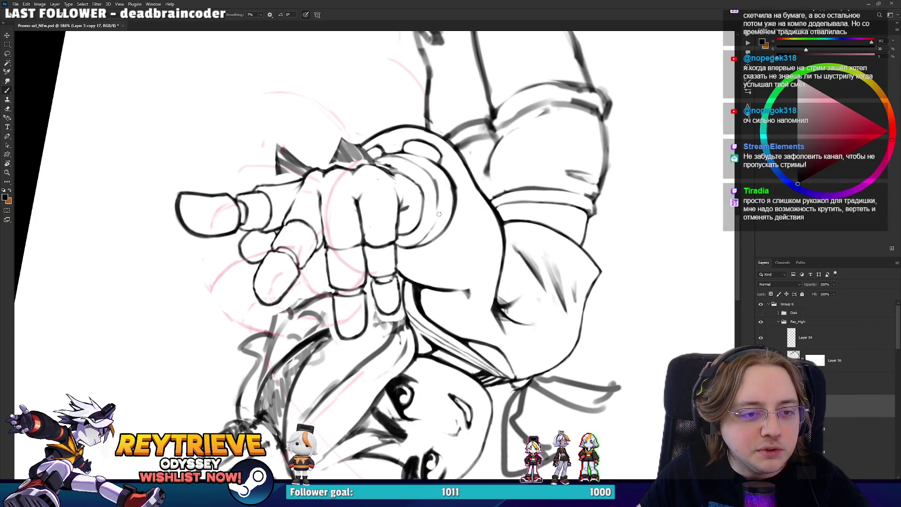
key(e)
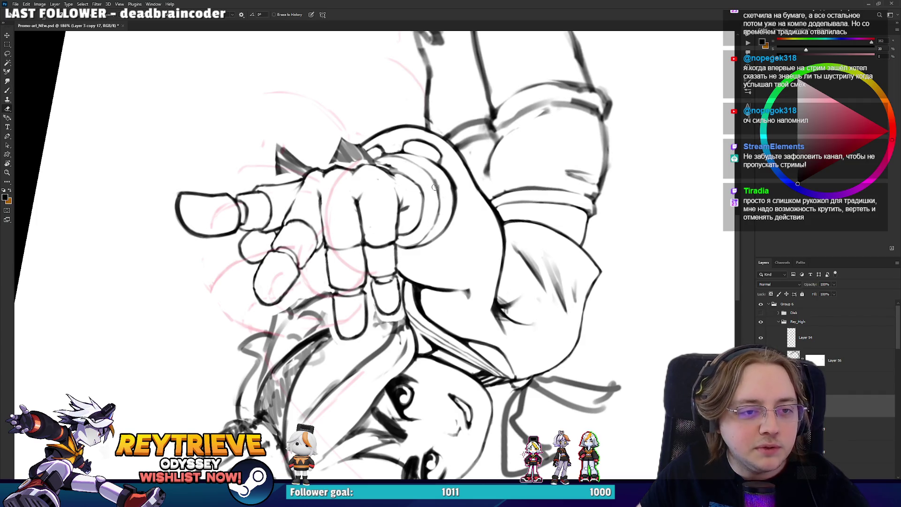
- Turn the view upright and darken the wrist line, erasing stray marks
key(r)
mouse_move(448, 189)
mouse_down()
mouse_move(292, 330)
mouse_move(297, 304)
mouse_move(385, 314)
mouse_move(554, 284)
mouse_up()
key(b)
key(e)
key(r)
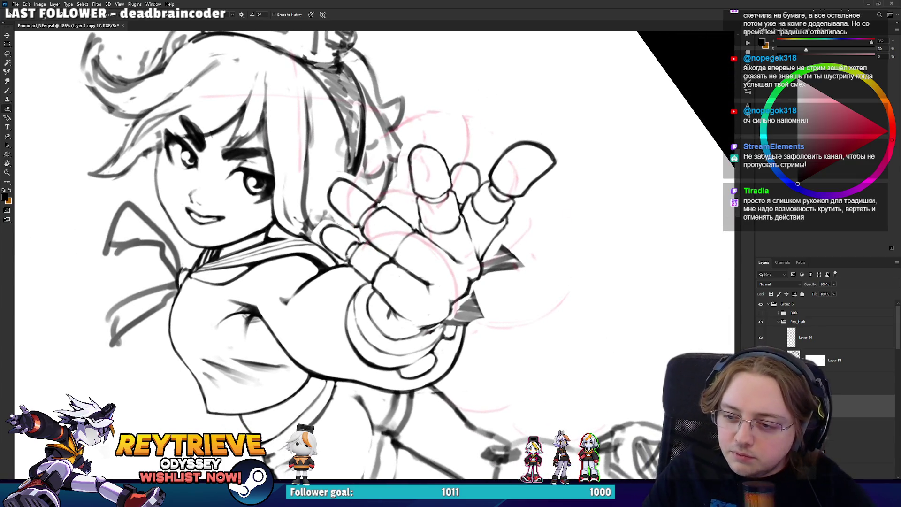
key(r)
mouse_move(372, 280)
mouse_down()
mouse_move(358, 274)
mouse_move(356, 260)
mouse_move(413, 281)
mouse_move(367, 330)
mouse_up()
key(r)
key(b)
key(r)
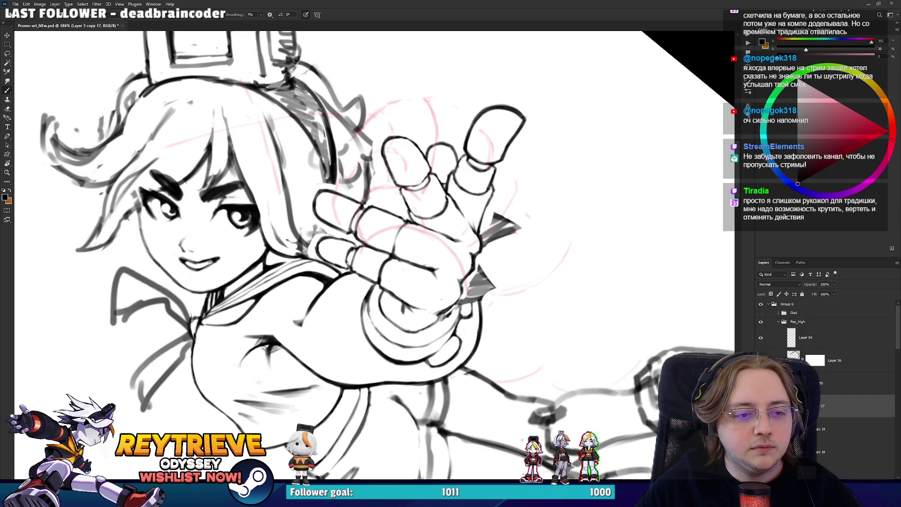
key(e)
key(b)
- Undo and redo the finger strokes, then erase part of the inner arc line
key(r)
drag(377, 285, 352, 277)
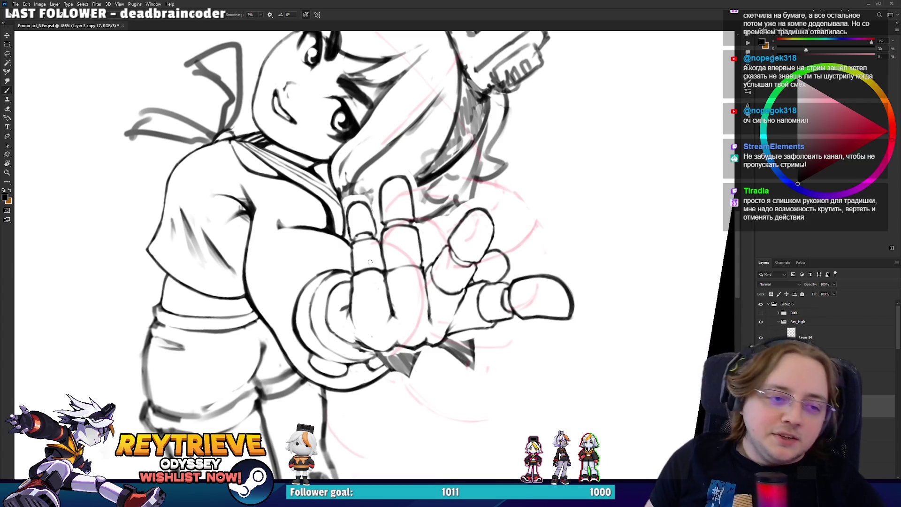
drag(351, 299, 423, 262)
key(e)
drag(463, 240, 464, 307)
key(ctrl+z)
drag(422, 235, 389, 277)
key(r)
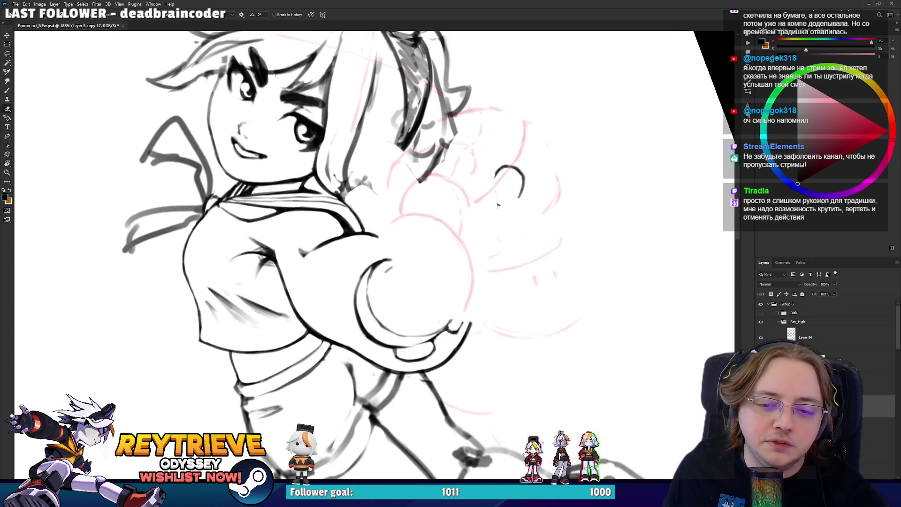
key(ctrl+shift+z)
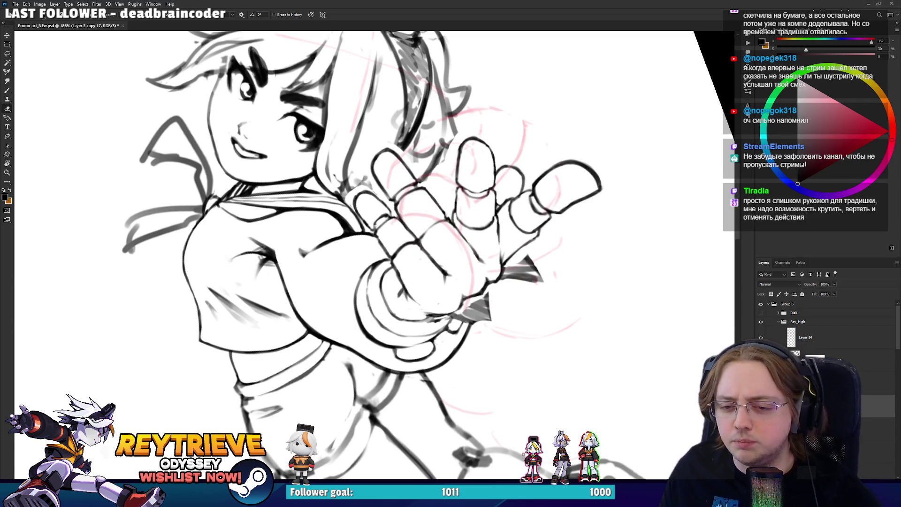
drag(565, 271, 457, 310)
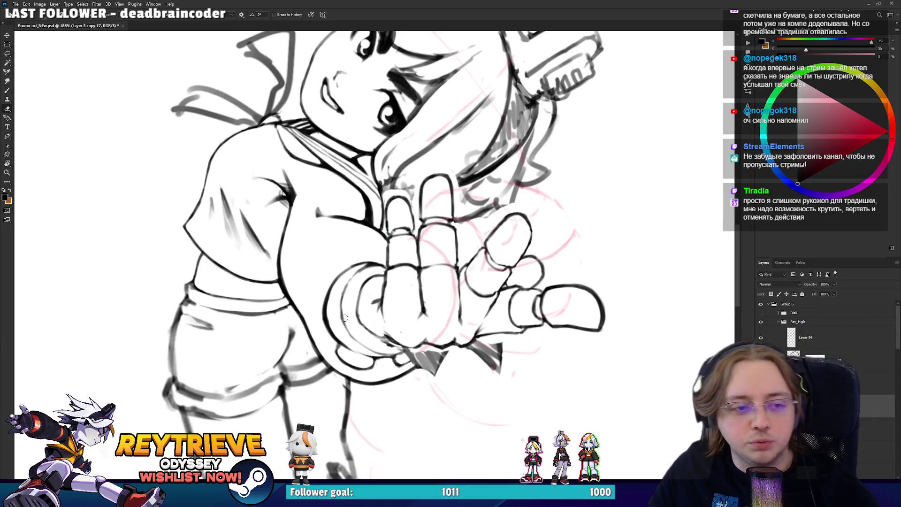
drag(337, 305, 346, 258)
- Zoom and pan to bring the face and hand into close view
key(r)
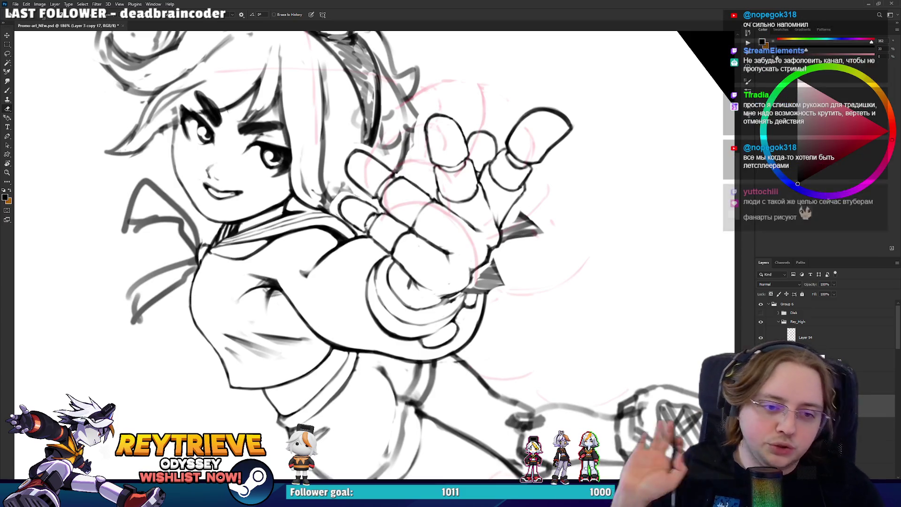
mouse_move(445, 238)
mouse_down()
mouse_move(445, 257)
mouse_move(385, 291)
mouse_up()
scroll(385, 291, down, 5)
scroll(434, 329, up, 8)
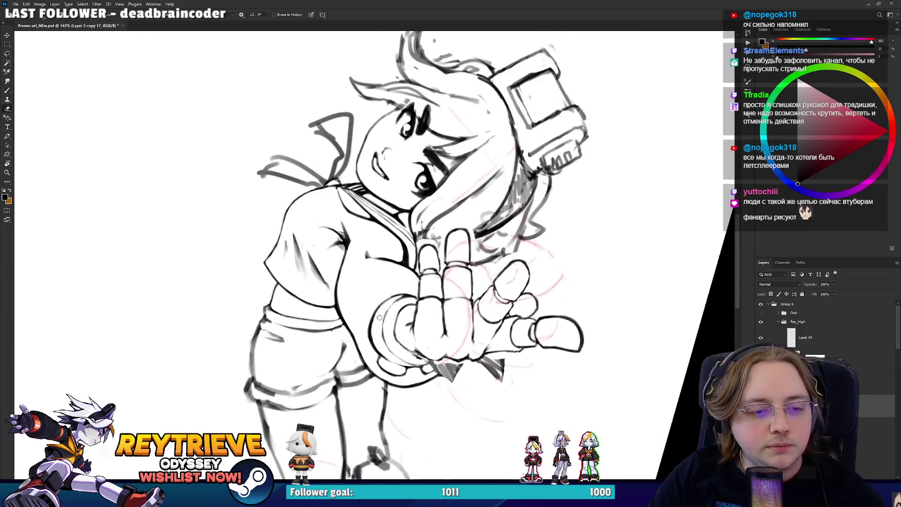
scroll(433, 328, down, 4)
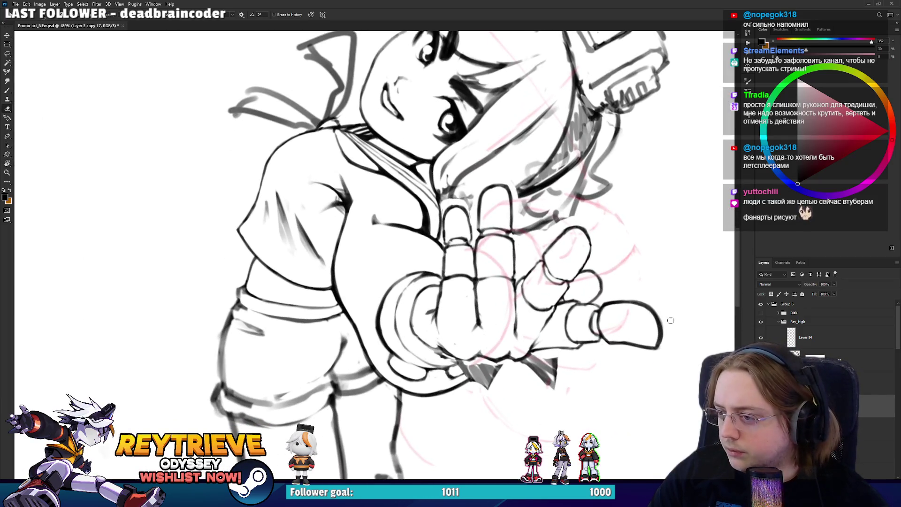
scroll(456, 333, up, 4)
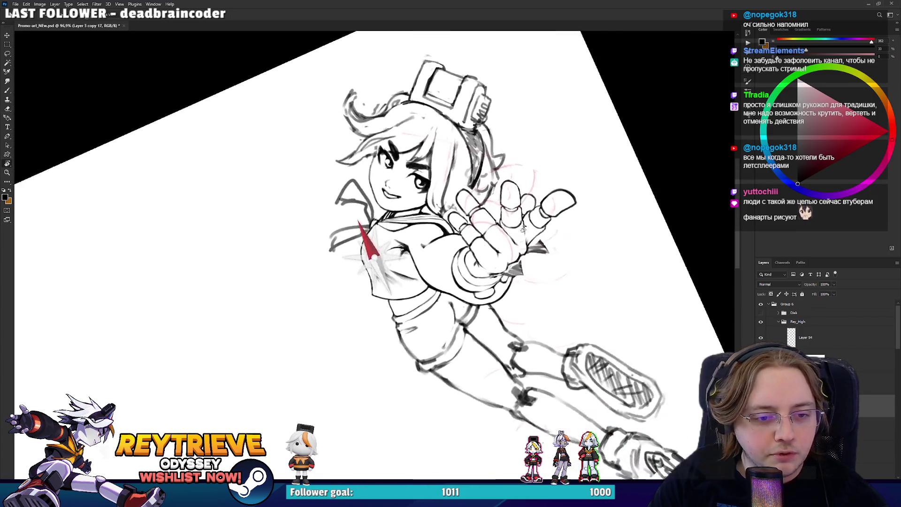
mouse_move(514, 292)
mouse_down()
mouse_move(489, 286)
mouse_move(487, 307)
mouse_up()
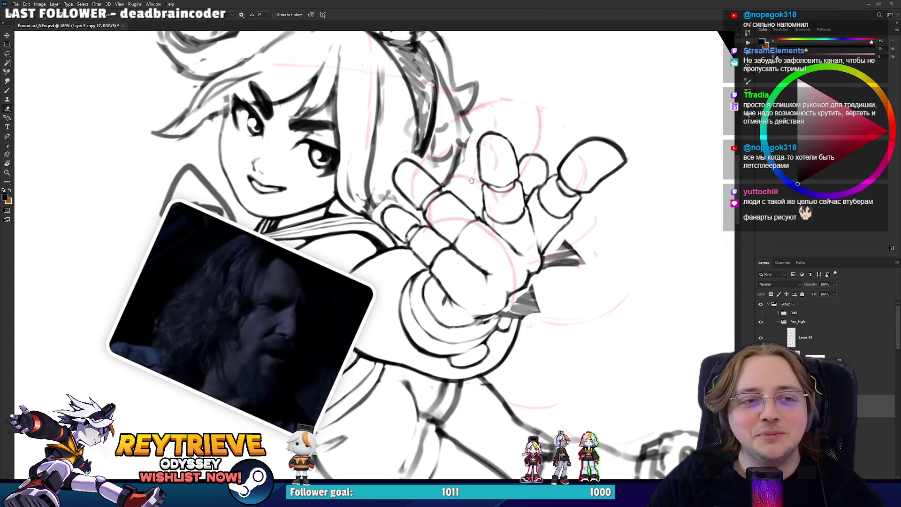
drag(471, 180, 477, 190)
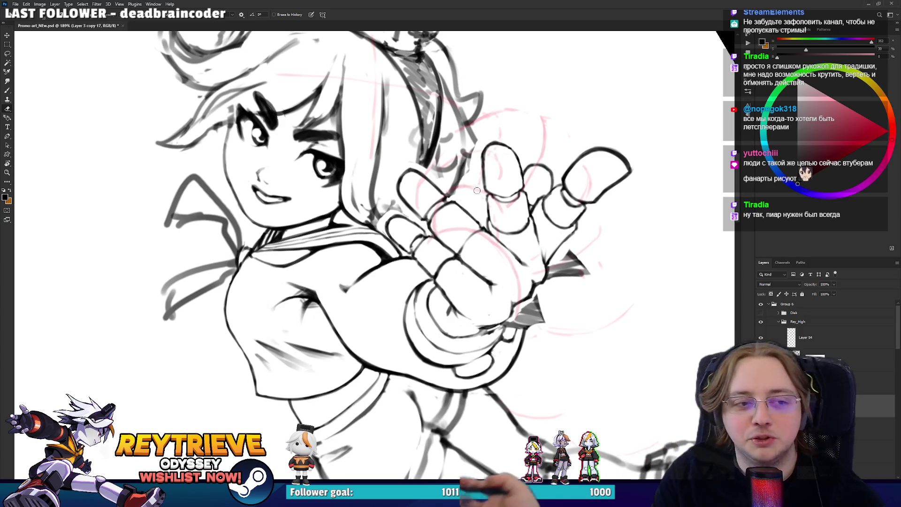
- Rotate the view and clear most of the inked hand lines
key(r)
drag(508, 334, 515, 246)
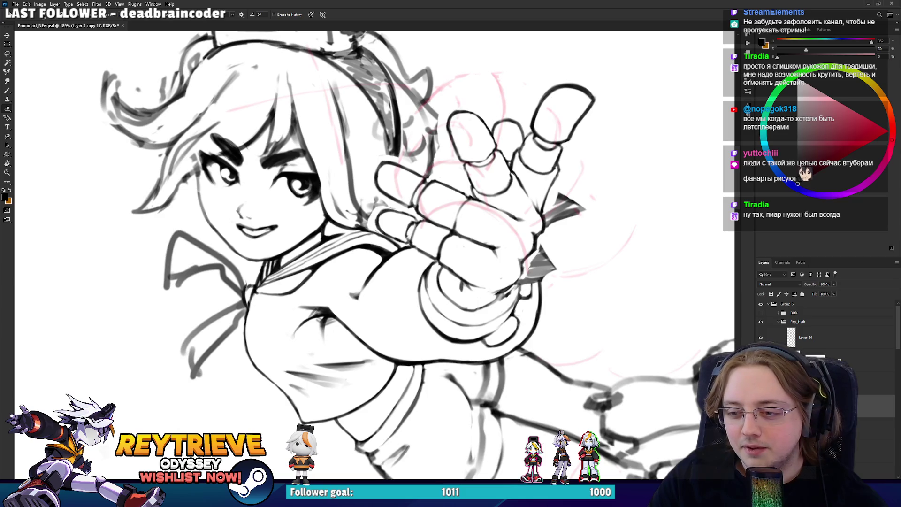
drag(554, 122, 470, 244)
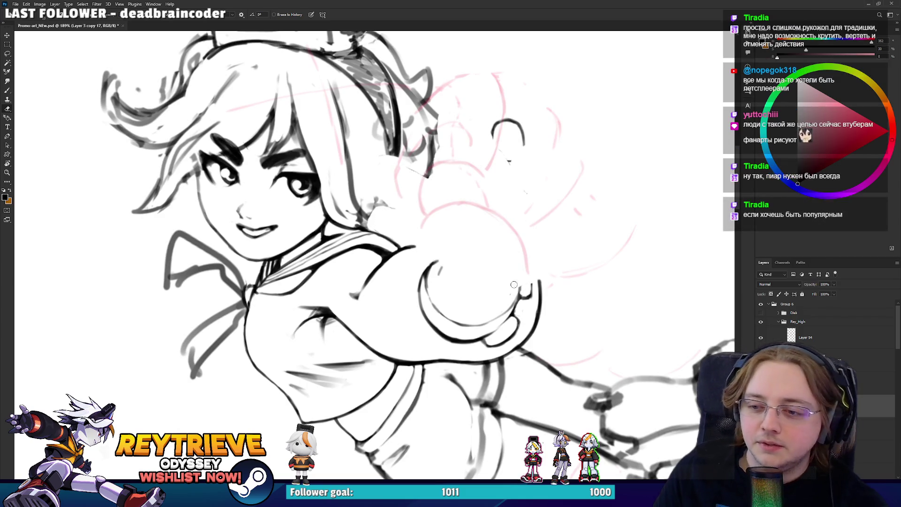
- Erase and redraw the ink line along the hand's right edge
drag(539, 328, 542, 281)
key(b)
mouse_move(523, 341)
mouse_down()
mouse_move(537, 285)
mouse_move(384, 437)
mouse_up()
key(r)
key(e)
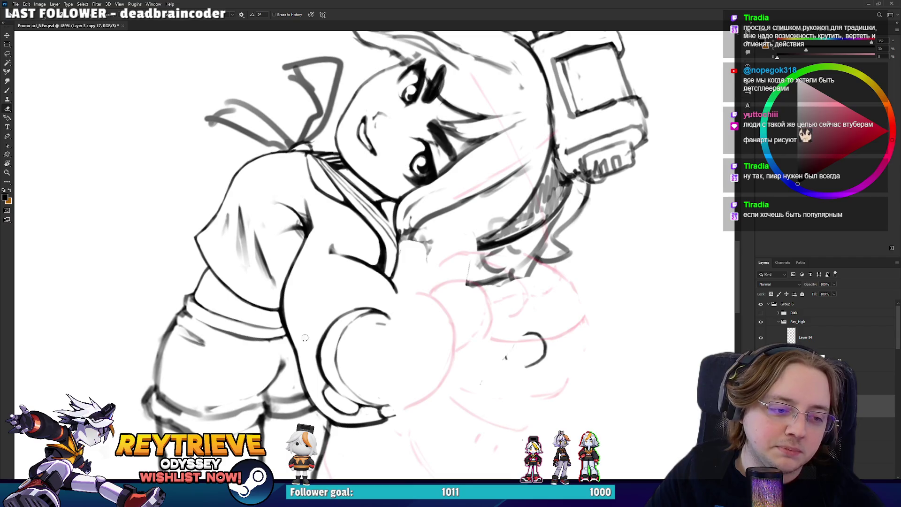
key(b)
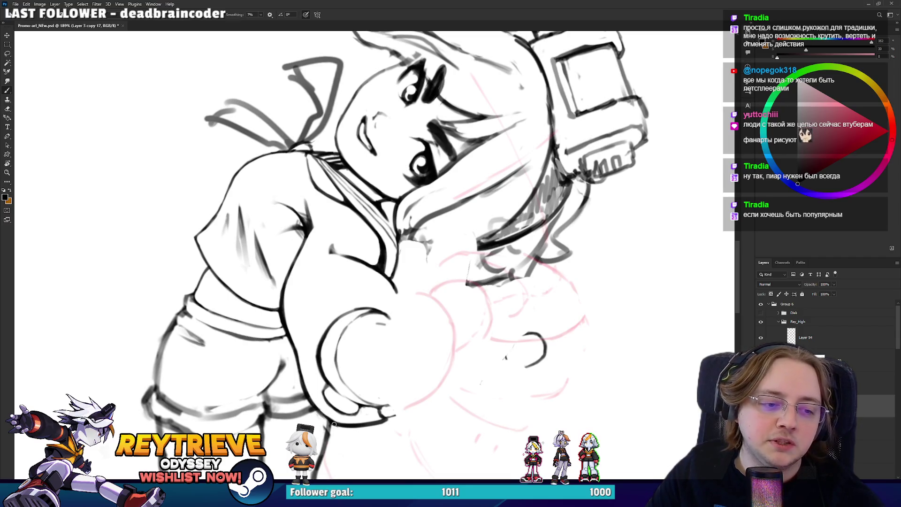
key(r)
drag(335, 423, 536, 328)
key(e)
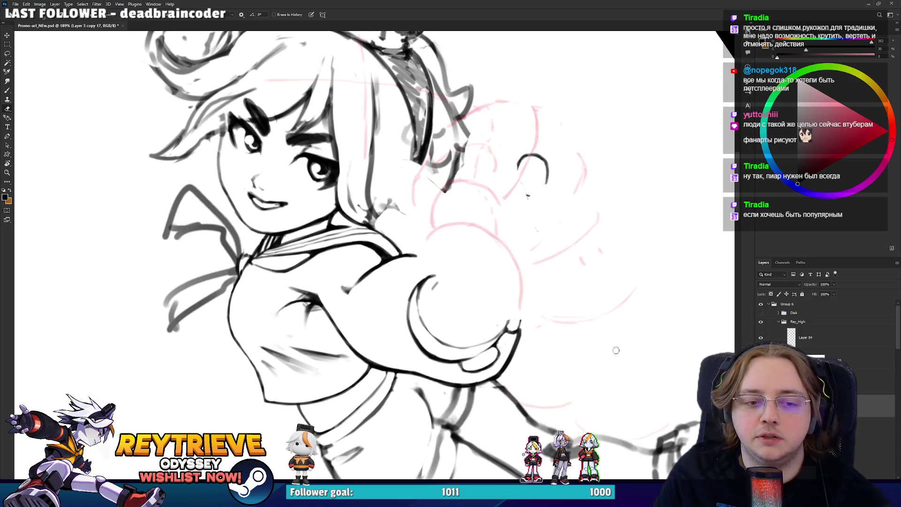
- With the figure turned sideways, ink short vertical strokes on the sleeve cuff, redoing one
key(r)
mouse_move(532, 327)
mouse_down()
mouse_move(507, 367)
mouse_move(345, 426)
mouse_up()
key(e)
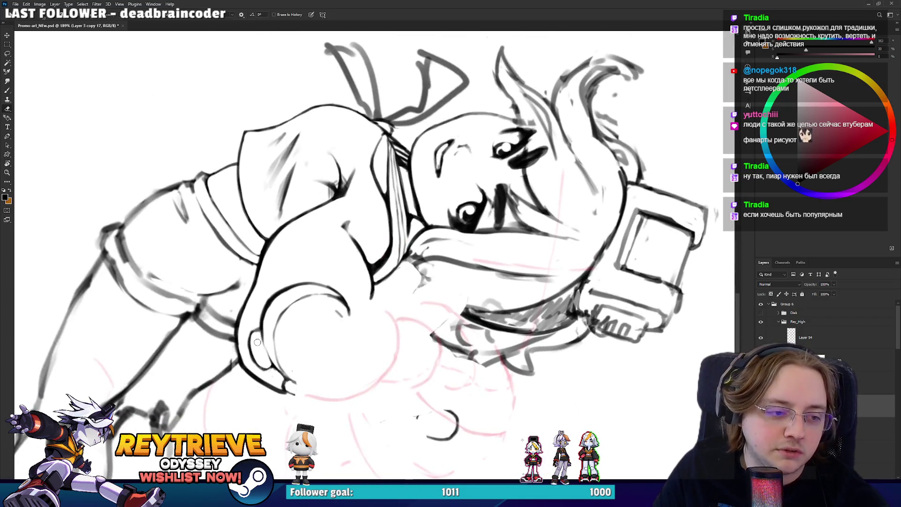
key(b)
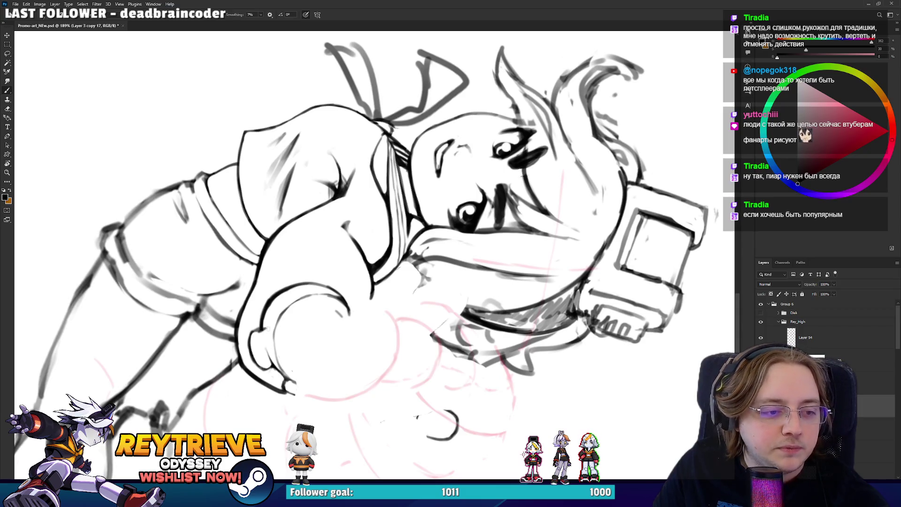
key(r)
mouse_move(267, 331)
mouse_down()
mouse_move(385, 408)
mouse_move(525, 305)
mouse_move(513, 312)
mouse_up()
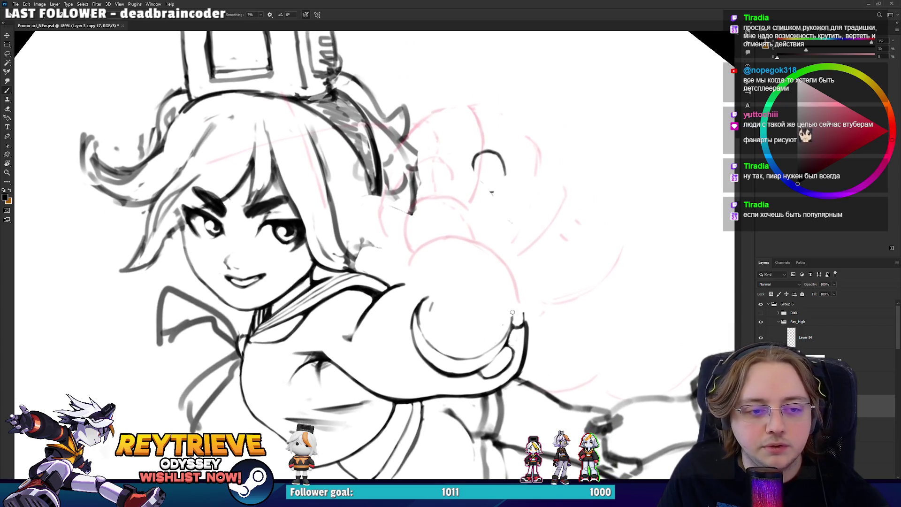
drag(428, 303, 426, 343)
key(ctrl+z)
mouse_move(424, 303)
mouse_down()
mouse_move(423, 342)
mouse_move(417, 323)
mouse_up()
key(e)
- Darken the arm's curved outline behind the hand
mouse_move(462, 271)
mouse_down()
mouse_move(472, 376)
mouse_move(437, 398)
mouse_move(307, 410)
mouse_move(289, 381)
mouse_move(361, 359)
mouse_move(422, 305)
mouse_move(457, 295)
mouse_move(468, 275)
mouse_up()
key(b)
key(ctrl+z)
key(r)
key(e)
key(r)
key(b)
mouse_move(478, 336)
mouse_down()
mouse_move(458, 296)
mouse_move(460, 279)
mouse_move(481, 258)
mouse_move(497, 205)
mouse_move(422, 155)
mouse_move(328, 150)
mouse_move(263, 197)
mouse_up()
- Try the cuff arc stroke with the drawing upright, undoing it to redo
key(r)
key(e)
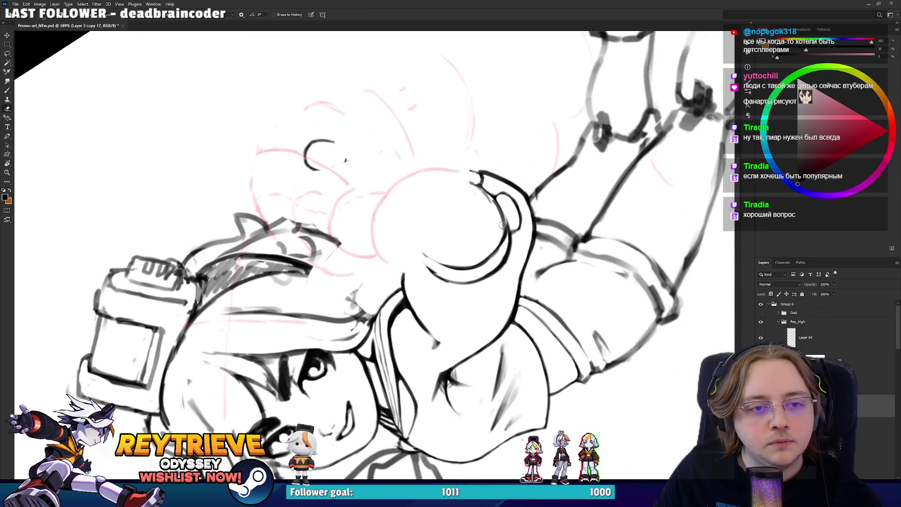
key(b)
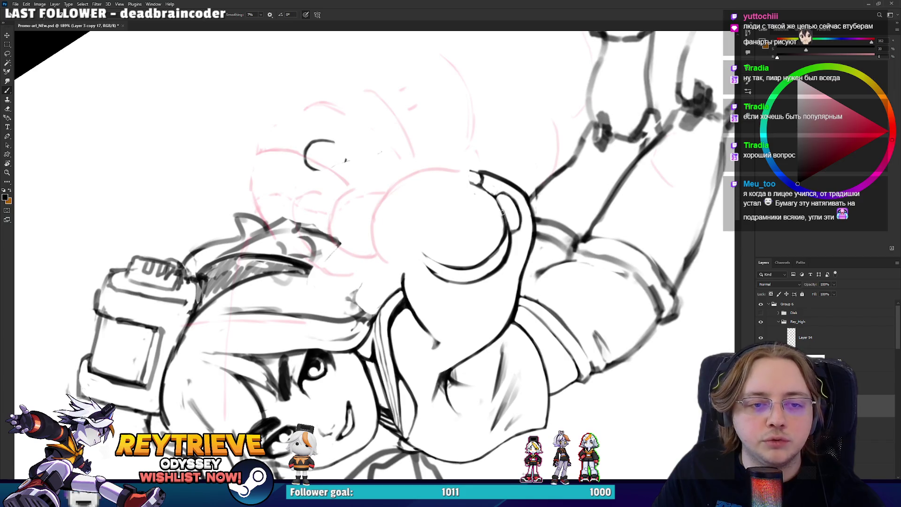
key(e)
mouse_move(499, 230)
mouse_down()
mouse_move(400, 378)
mouse_move(277, 336)
mouse_move(259, 316)
mouse_move(269, 288)
mouse_up()
key(b)
key(ctrl+z)
- Rework the cuff lines at a rotated view, then undo to bring back the inked hand
mouse_move(263, 334)
mouse_down()
mouse_move(269, 288)
mouse_move(363, 345)
mouse_move(378, 330)
mouse_move(381, 308)
mouse_move(422, 288)
mouse_move(418, 319)
mouse_up()
key(r)
key(e)
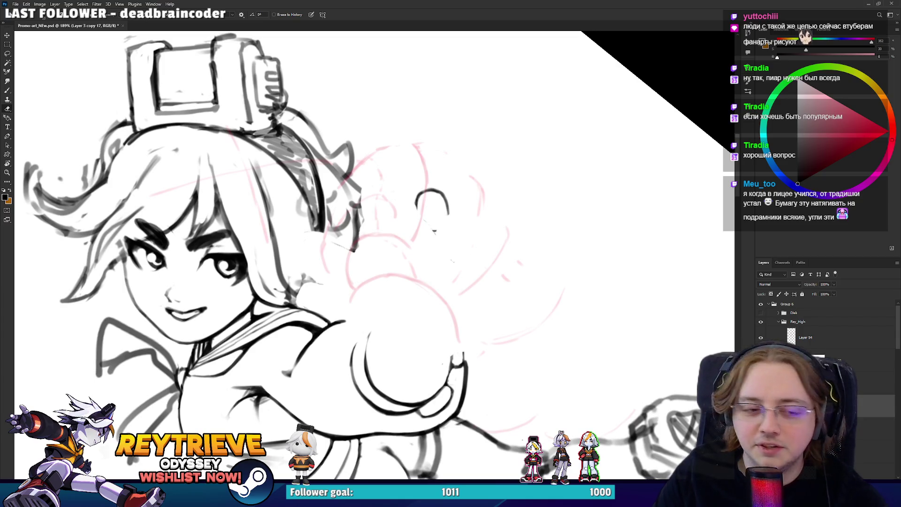
key(b)
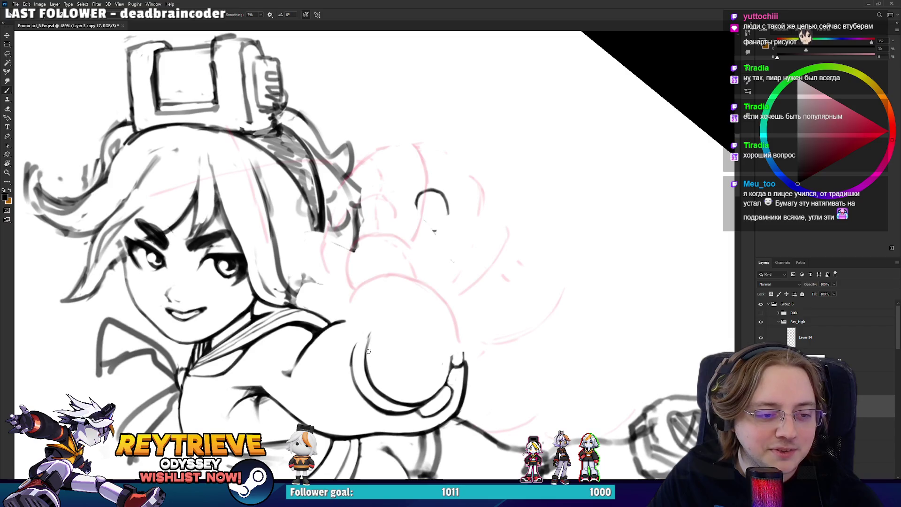
key(r)
drag(371, 341, 301, 357)
key(e)
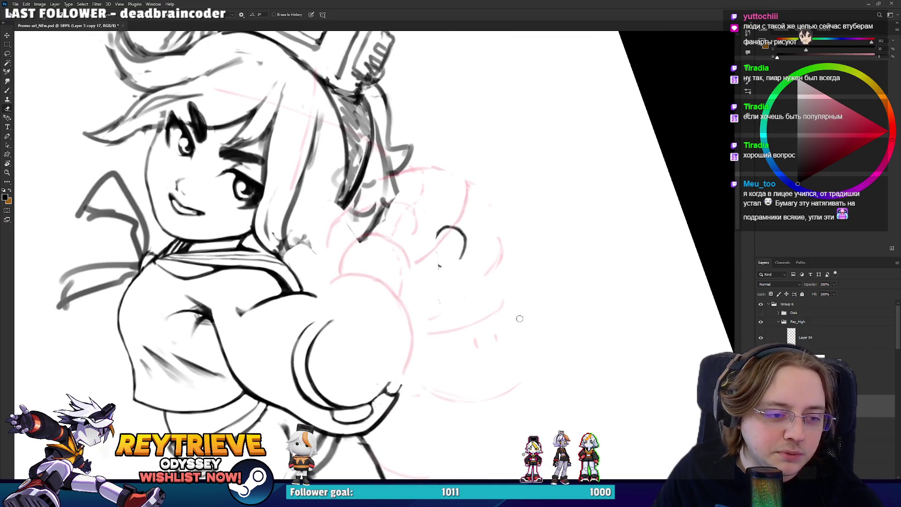
key(ctrl+z)
mouse_move(428, 327)
mouse_down()
mouse_move(521, 244)
mouse_move(512, 237)
mouse_move(530, 264)
mouse_move(518, 277)
mouse_move(519, 265)
mouse_up()
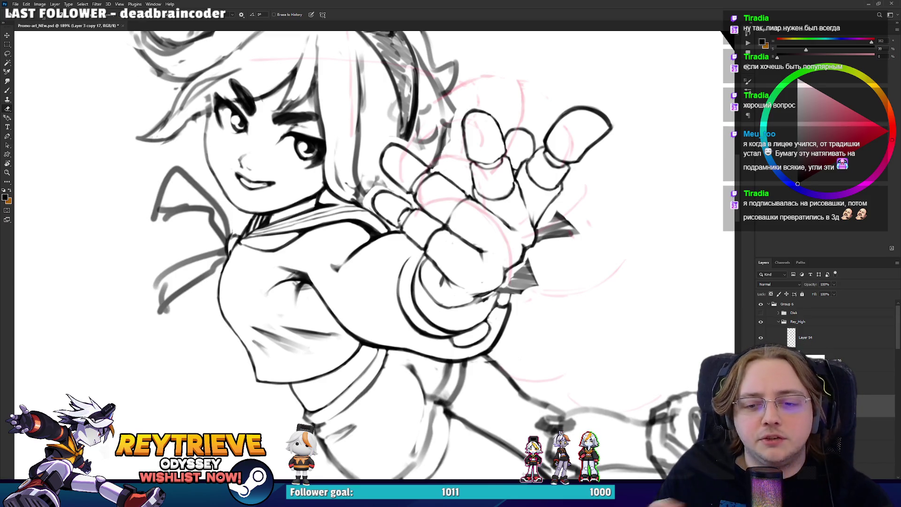
click(869, 381)
mouse_move(558, 259)
mouse_down()
mouse_move(548, 258)
mouse_move(569, 277)
mouse_move(378, 352)
mouse_up()
key(e)
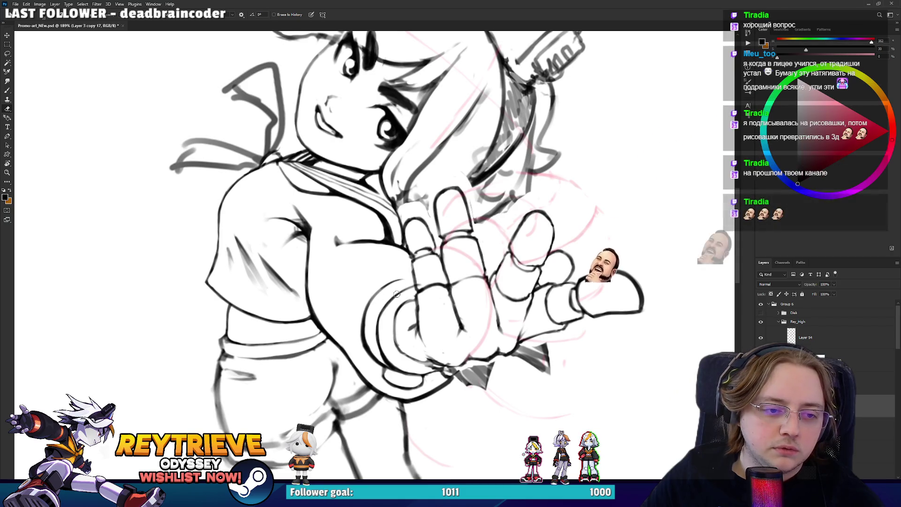
key(r)
drag(419, 285, 363, 361)
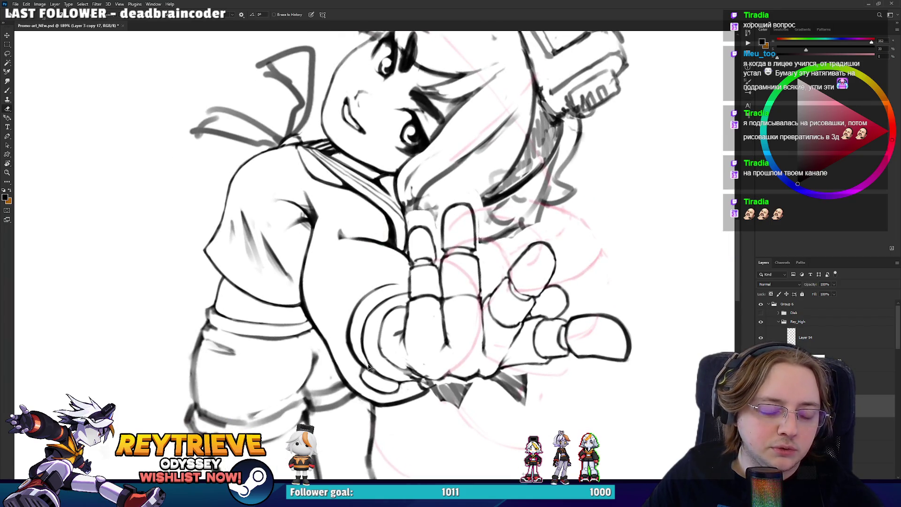
drag(351, 339, 380, 297)
key(ctrl+z)
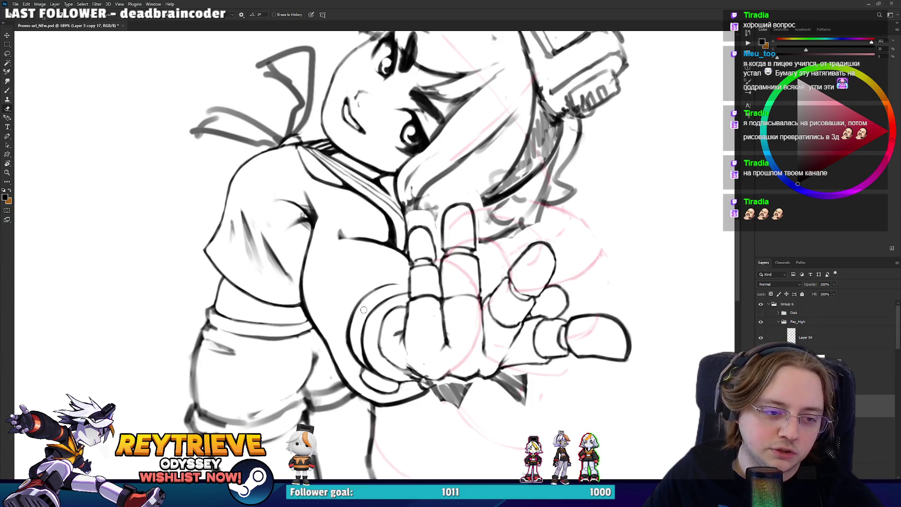
drag(401, 278, 404, 306)
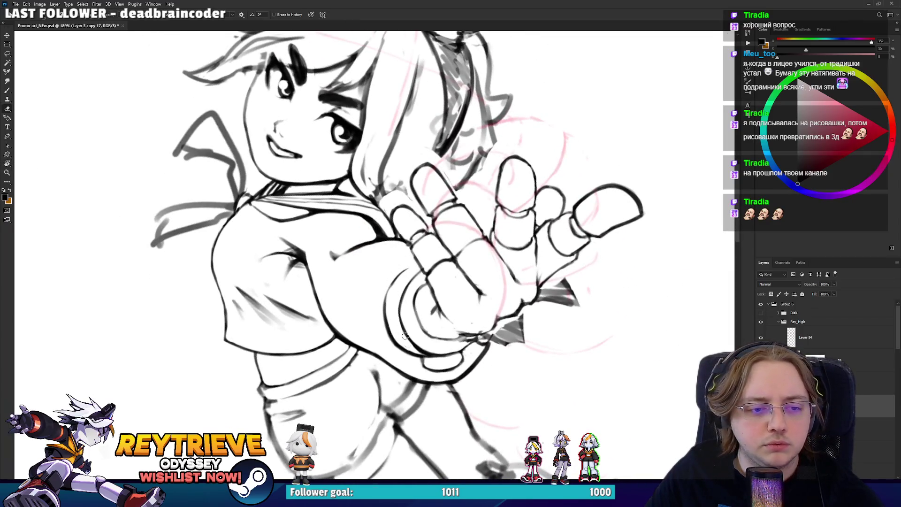
key(b)
key(e)
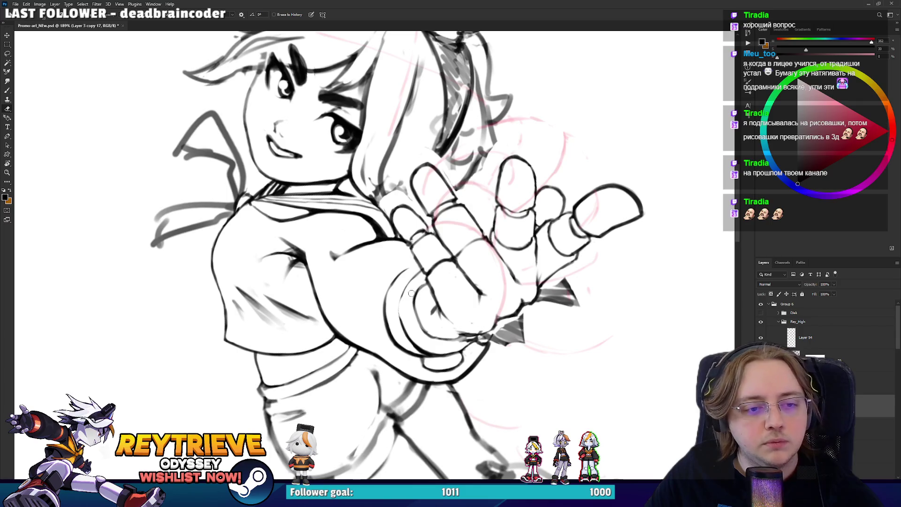
key(r)
drag(442, 261, 408, 254)
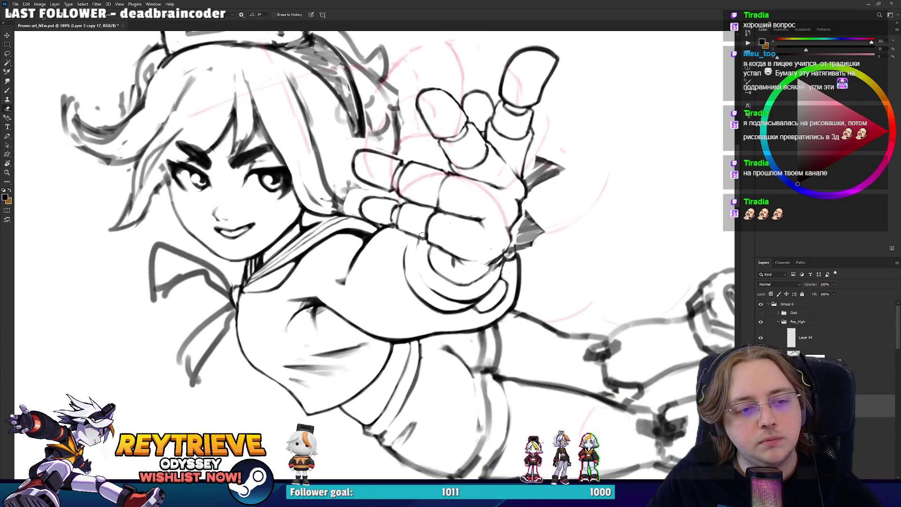
key(b)
key(e)
key(b)
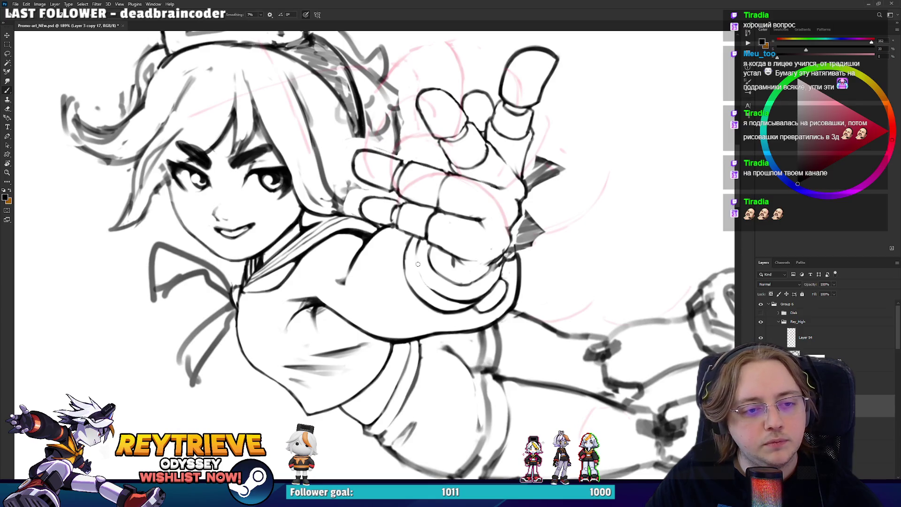
key(r)
drag(441, 224, 350, 288)
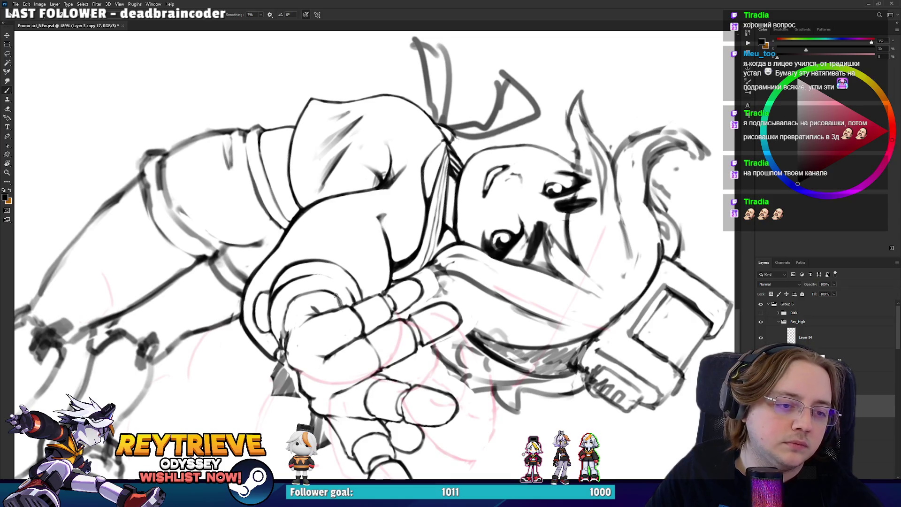
scroll(342, 307, up, 1)
key(r)
drag(342, 307, 371, 253)
scroll(501, 301, up, 2)
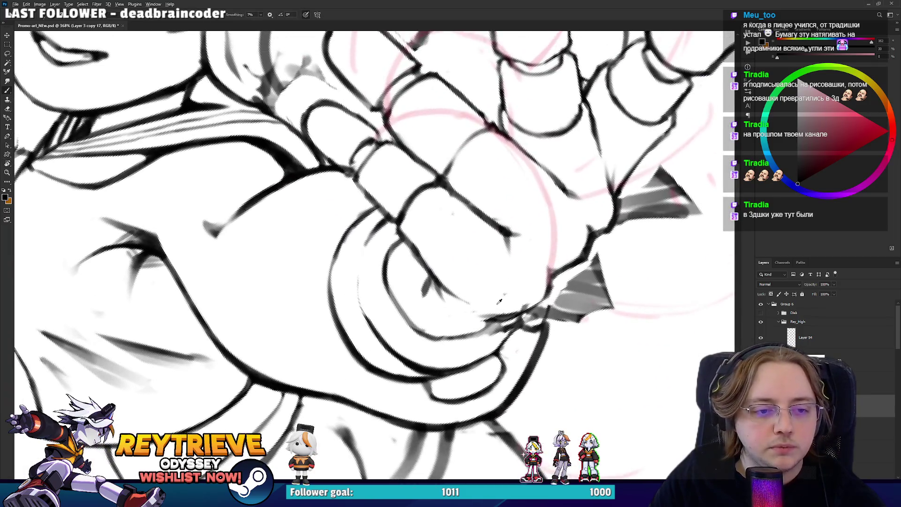
- Add a new blank layer for the hand fixes, with the view rotated over the hand
key(ctrl+shift+alt+n)
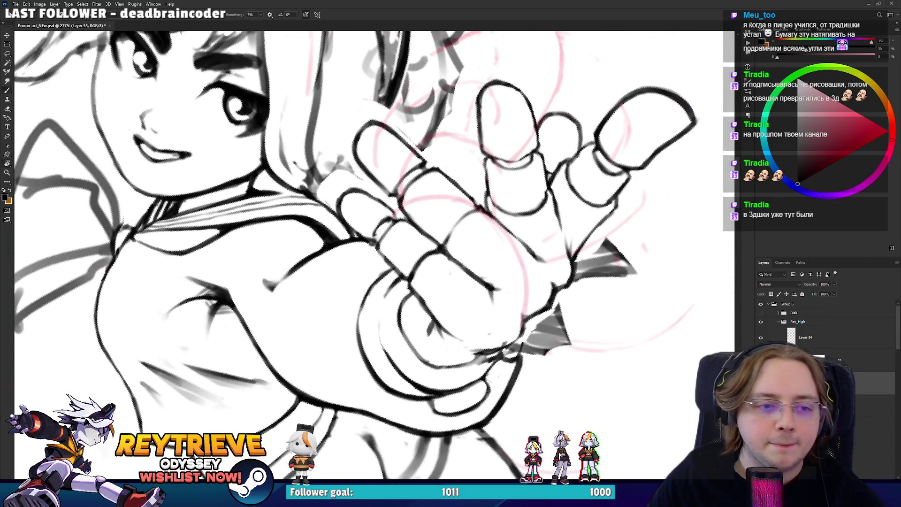
drag(357, 262, 397, 321)
key(e)
key(b)
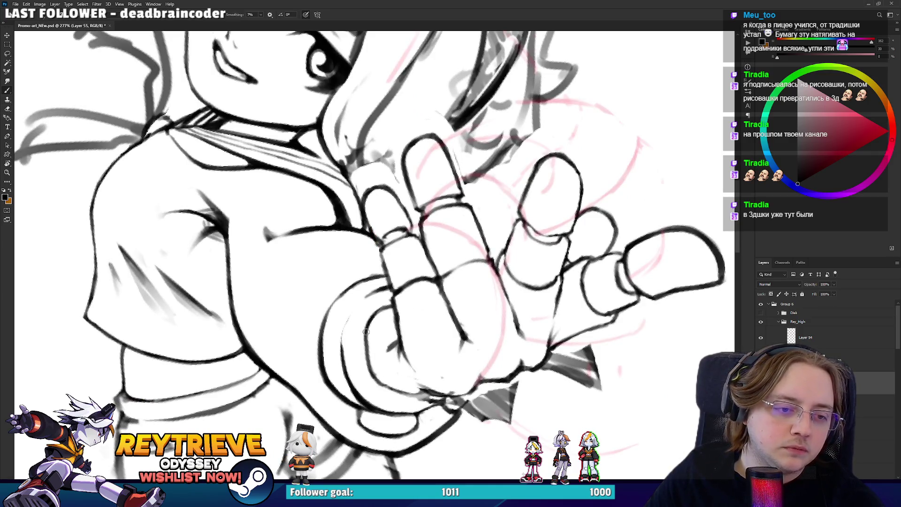
key(e)
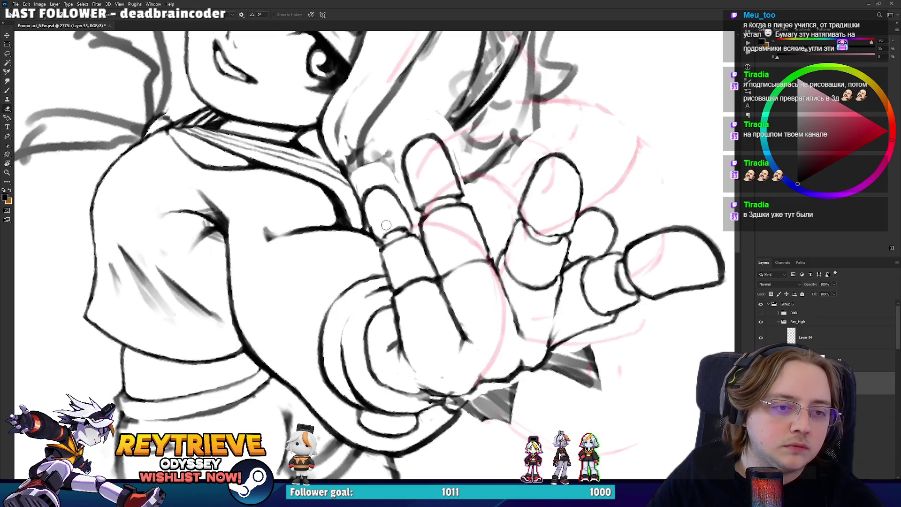
key(b)
key(e)
key(b)
- Hide the body lineart and erase stray dark strokes around the fingers and thumb base
mouse_move(444, 178)
mouse_down()
mouse_move(435, 216)
mouse_move(402, 232)
mouse_up()
key(e)
key(r)
key(b)
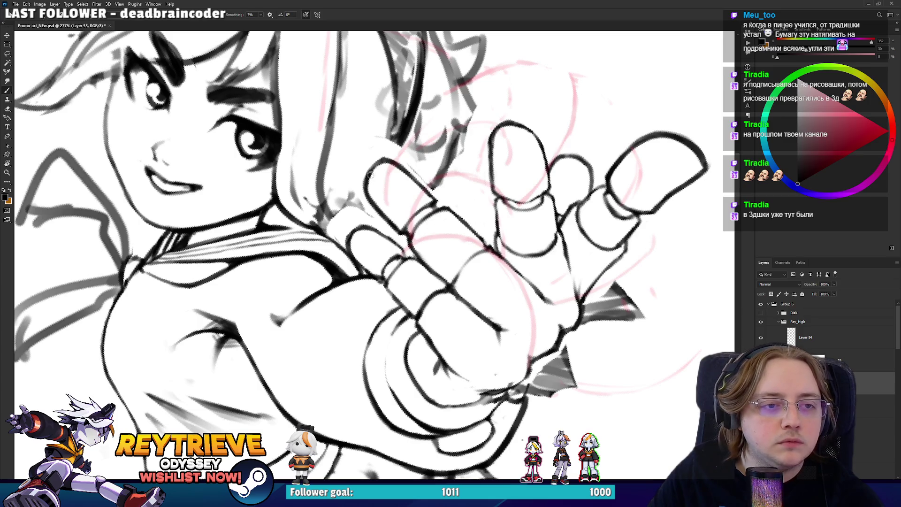
mouse_move(541, 261)
mouse_down()
mouse_move(485, 201)
mouse_move(539, 254)
mouse_move(525, 253)
mouse_move(561, 229)
mouse_move(551, 253)
mouse_move(561, 241)
mouse_up()
key(e)
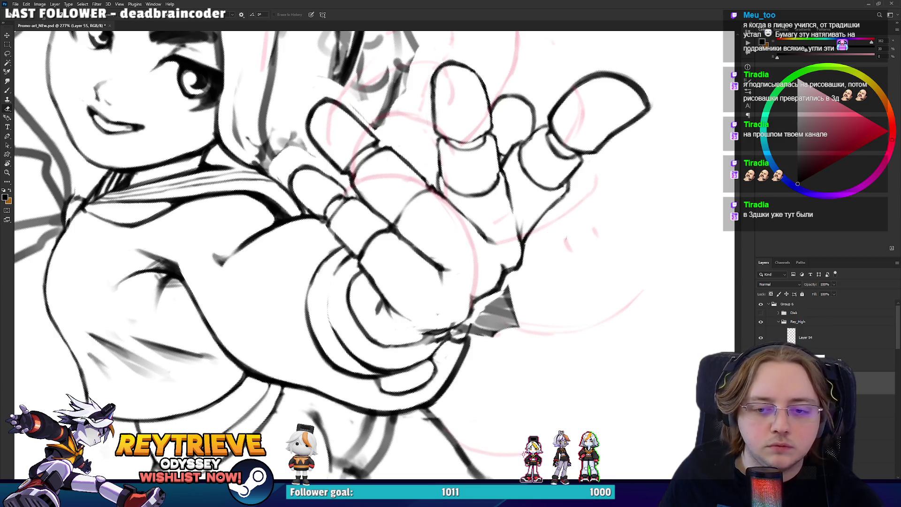
key(ctrl+comma)
key(r)
mouse_move(522, 335)
mouse_down()
mouse_move(499, 303)
mouse_move(453, 324)
mouse_move(484, 295)
mouse_move(514, 240)
mouse_move(503, 308)
mouse_move(528, 275)
mouse_move(465, 275)
mouse_move(429, 240)
mouse_up()
key(b)
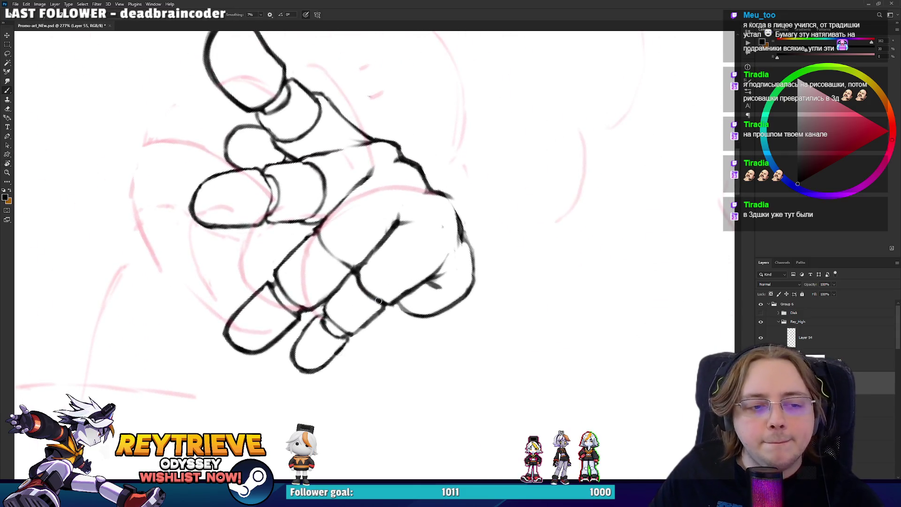
- Ink the palm's right outline and redo its lower-left outline
mouse_move(449, 200)
mouse_down()
mouse_move(460, 256)
mouse_move(468, 250)
mouse_move(284, 367)
mouse_move(301, 295)
mouse_up()
key(e)
key(r)
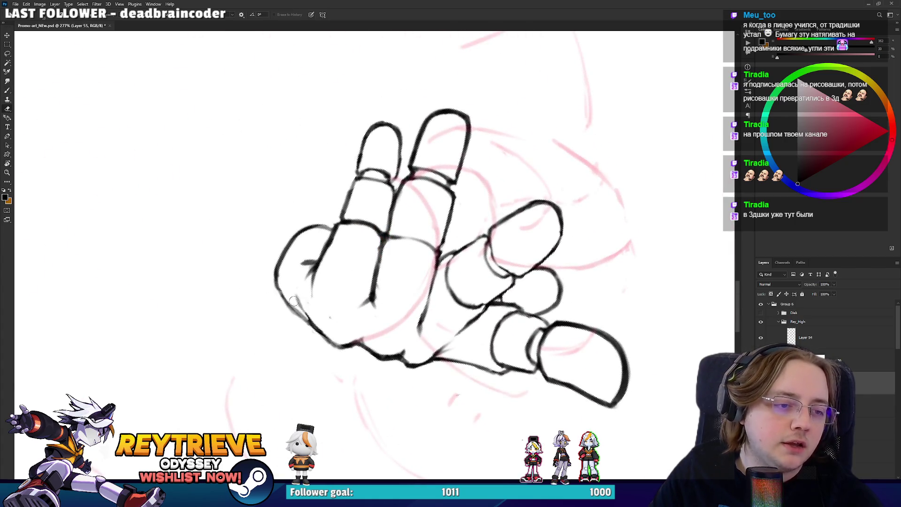
key(b)
drag(310, 331, 288, 312)
key(e)
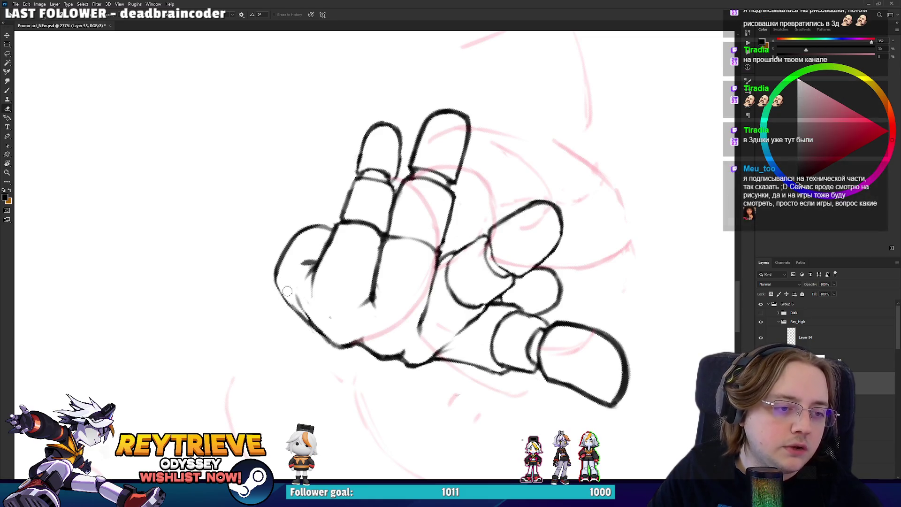
mouse_move(294, 298)
mouse_down()
mouse_move(277, 282)
mouse_move(305, 323)
mouse_up()
key(b)
key(e)
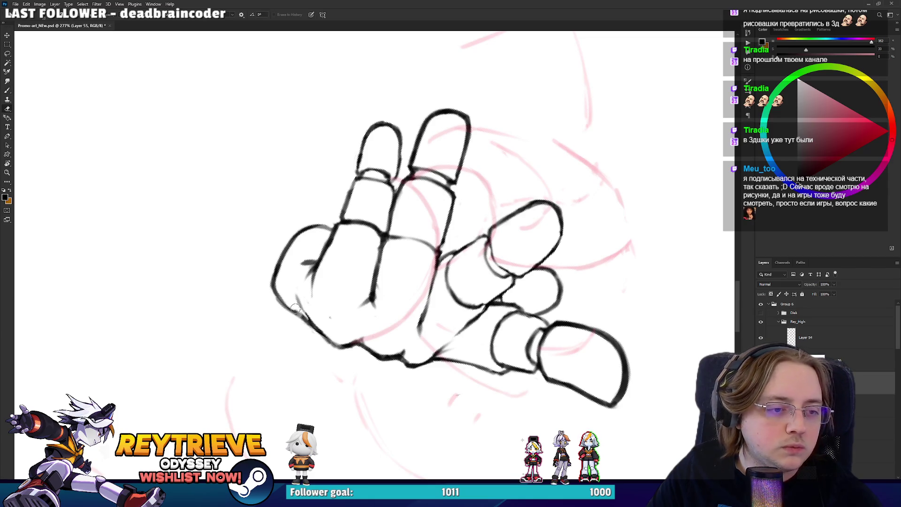
- Rotate the view so the fingers point upward and zoom to review the tidied hand
drag(300, 312, 446, 295)
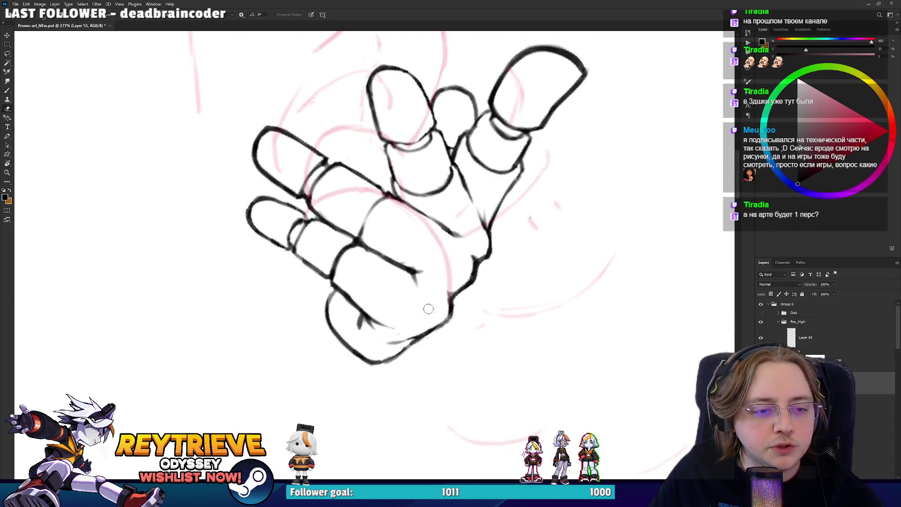
mouse_move(436, 339)
mouse_down()
mouse_move(537, 318)
mouse_move(522, 298)
mouse_up()
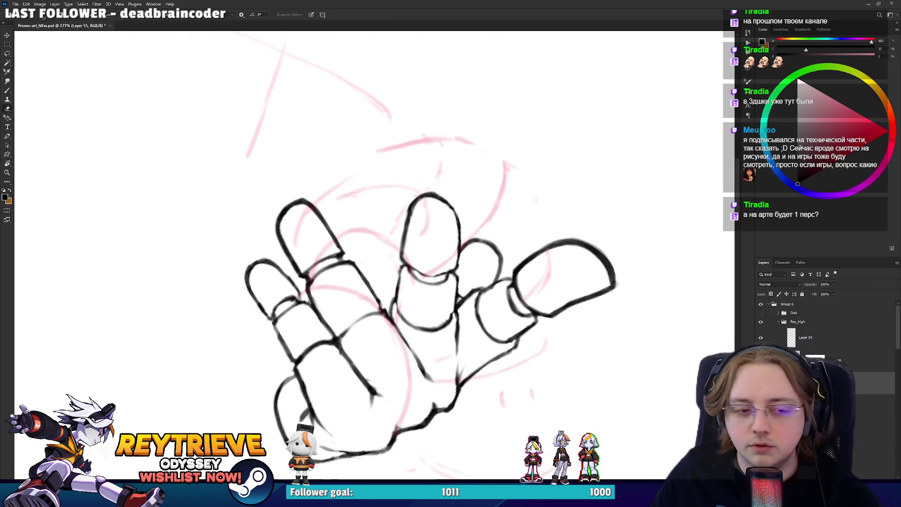
scroll(522, 298, down, 5)
scroll(465, 330, up, 5)
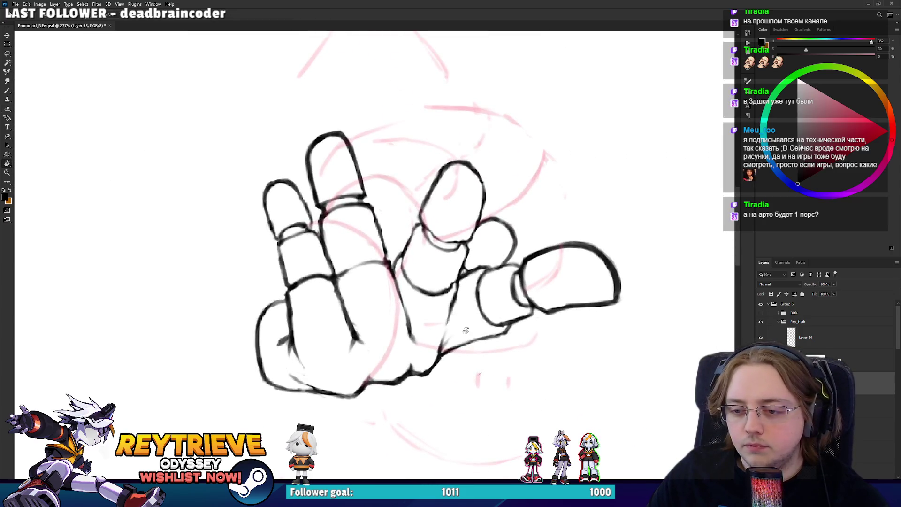
scroll(449, 292, down, 6)
scroll(449, 292, up, 1)
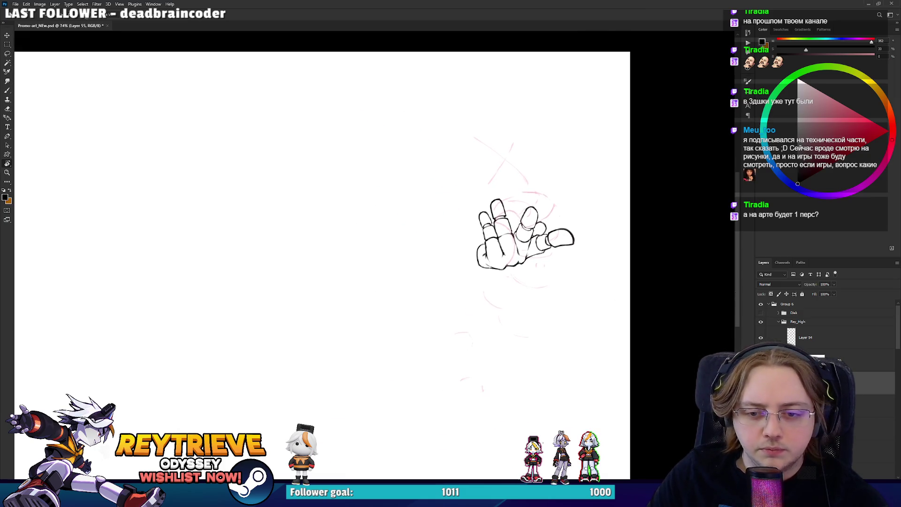
scroll(449, 292, down, 2)
scroll(826, 328, down, 5)
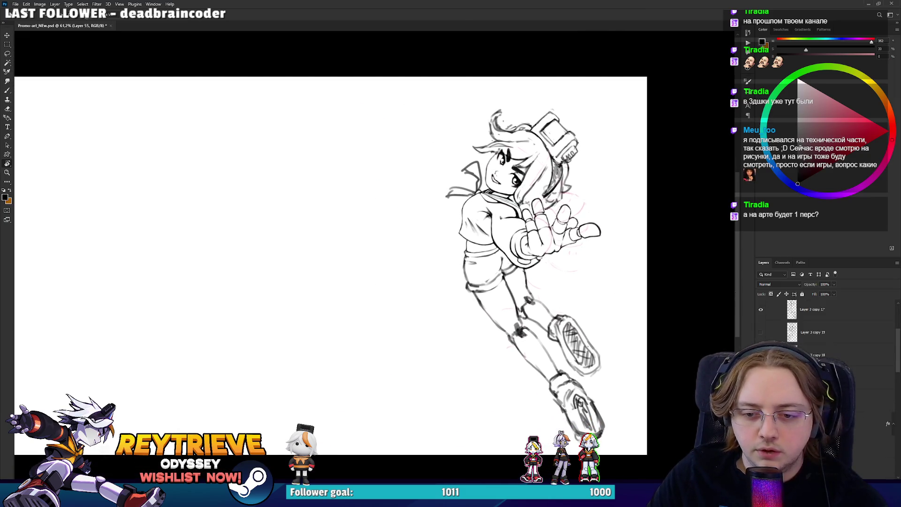
click(760, 348)
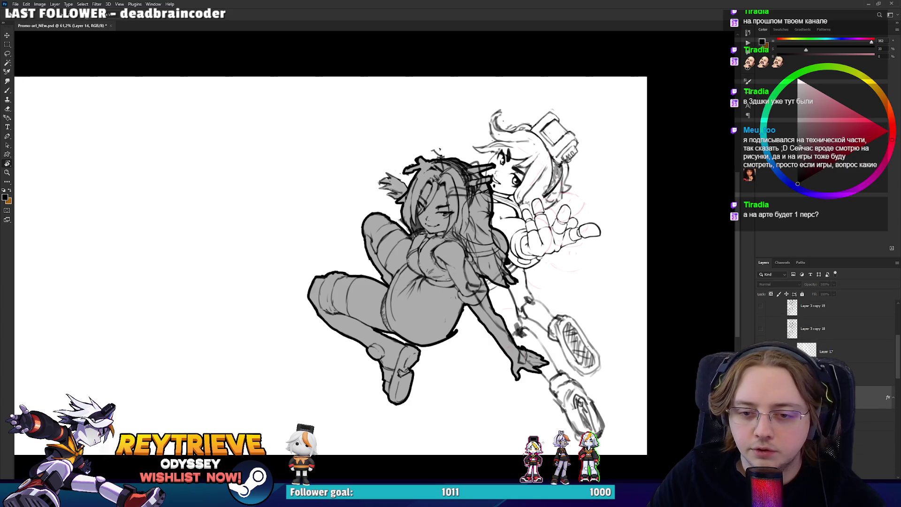
key(ctrl+z)
key(ctrl+z)
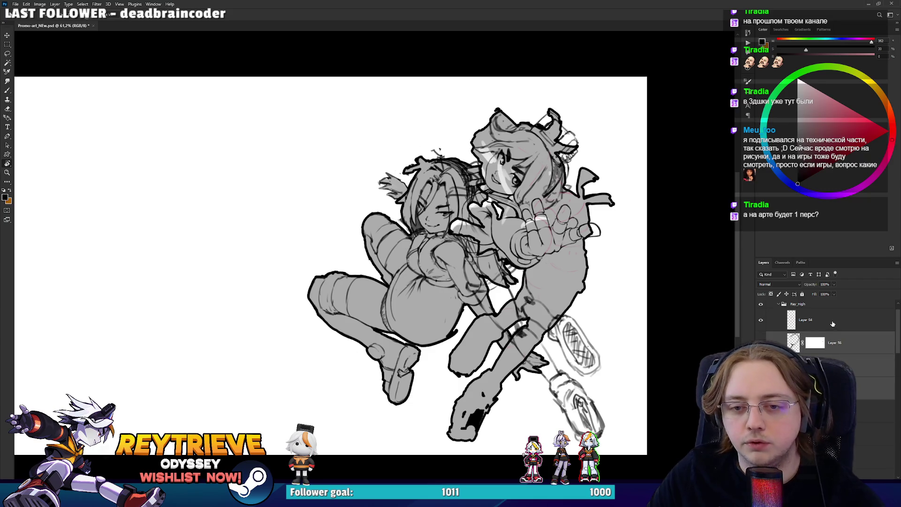
key(ctrl+z)
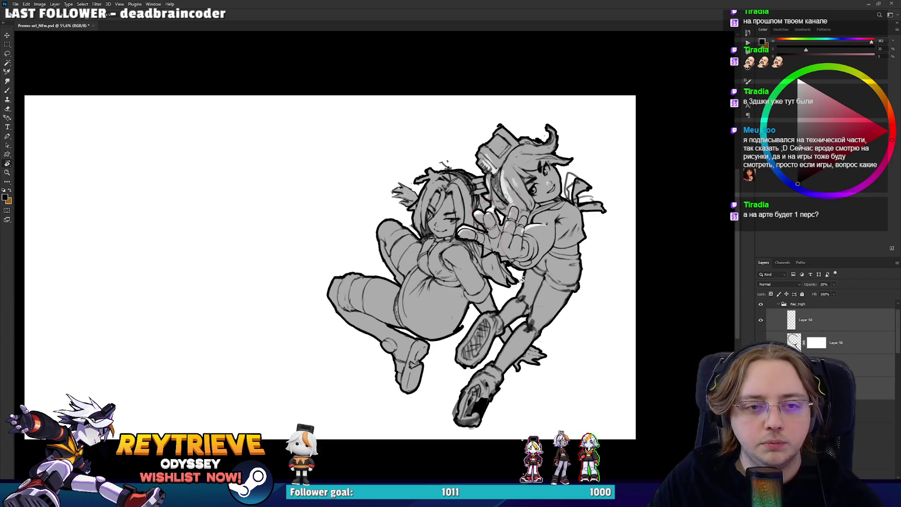
key(ctrl+z)
key(ctrl+z)
click(762, 313)
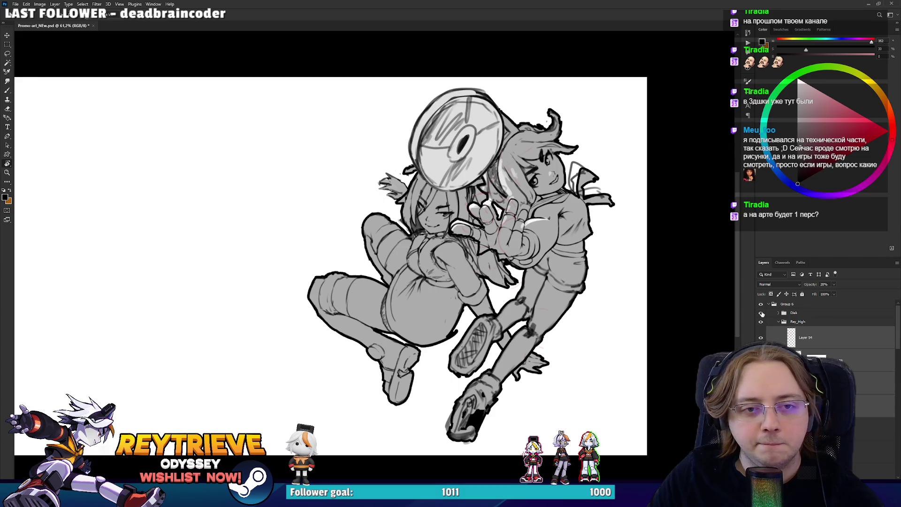
scroll(613, 290, up, 5)
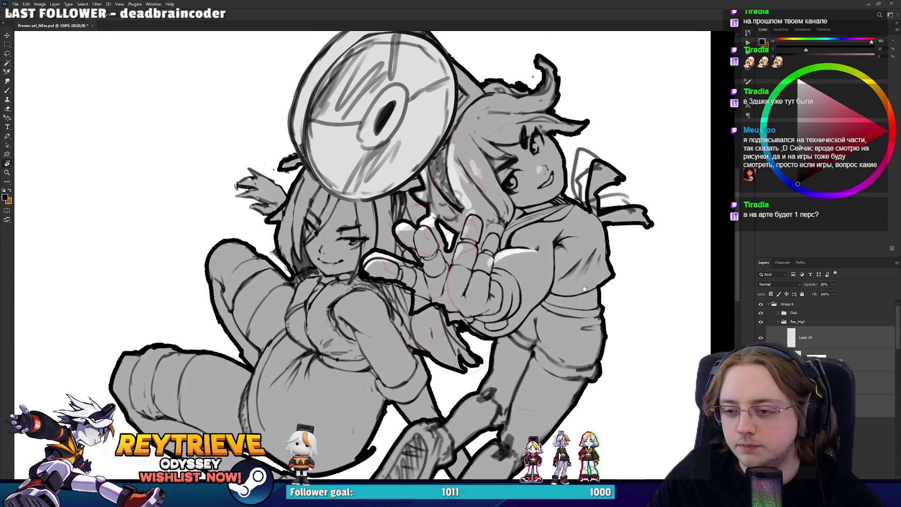
drag(584, 289, 583, 288)
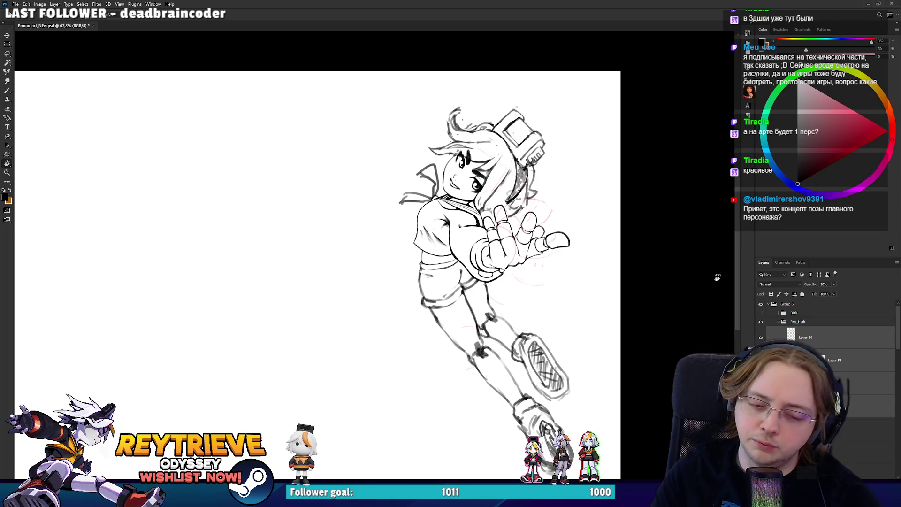
click(801, 338)
- Select the layers below Layer 54 and mirror the sketch horizontally to check it
scroll(559, 297, up, 5)
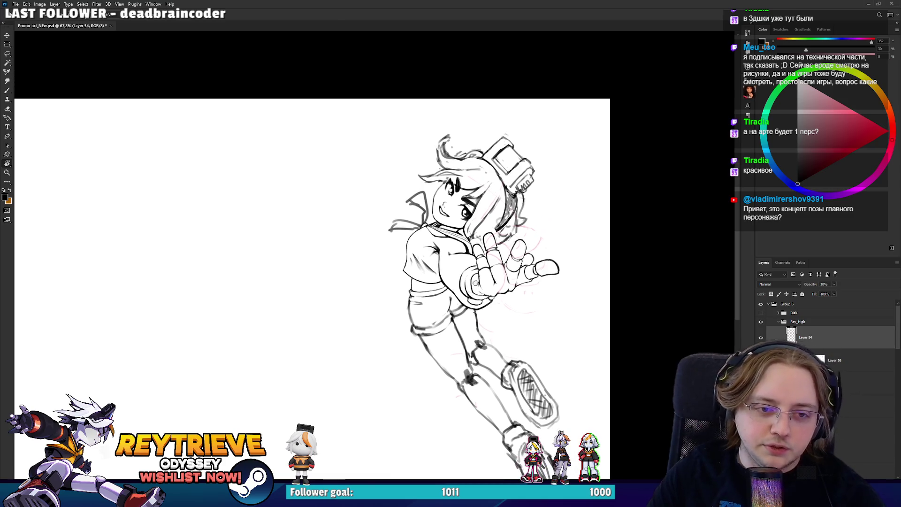
scroll(568, 291, down, 3)
shift+click(826, 406)
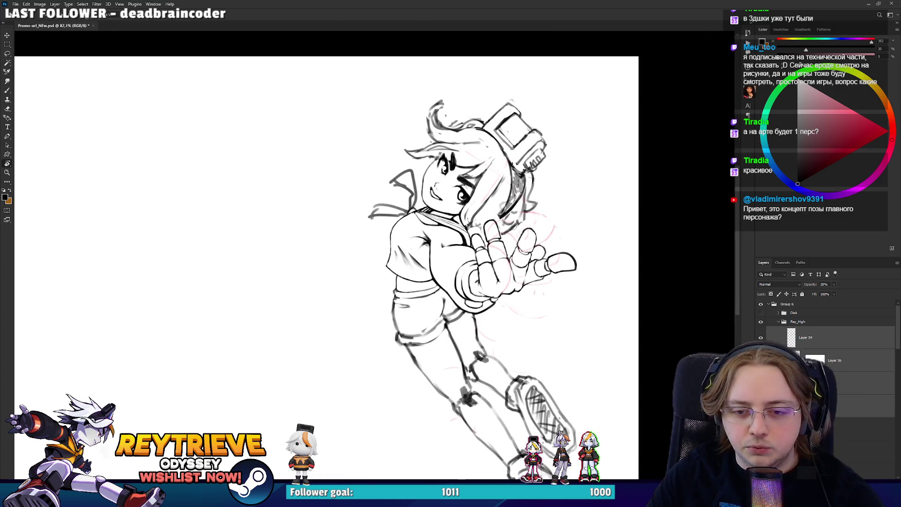
key(ctrl+shift+h)
key(ctrl+shift+h)
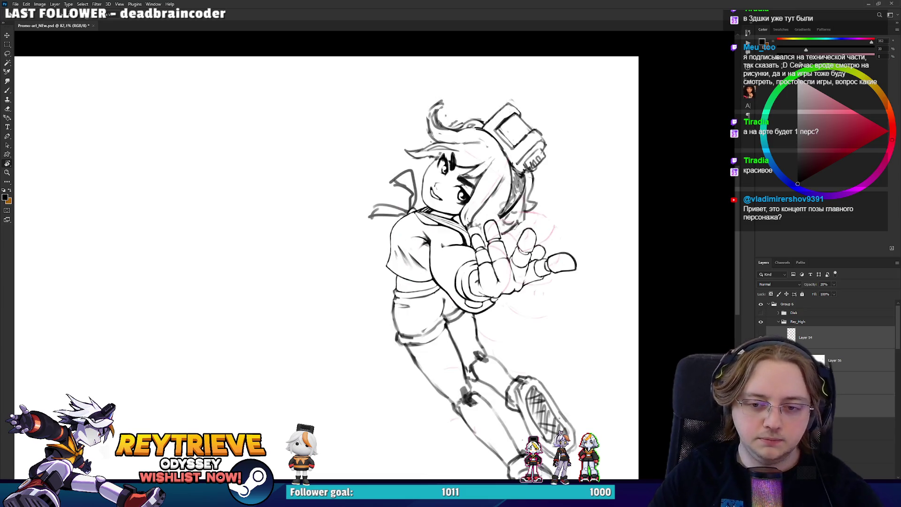
scroll(837, 405, down, 2)
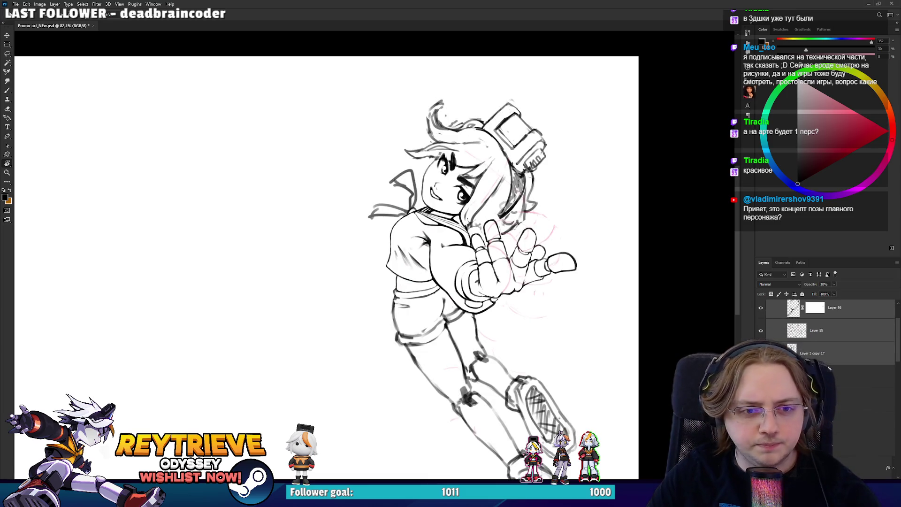
scroll(834, 363, up, 1)
- With Layer 56 active, flip the view horizontally, zoom onto the hand, then switch to Miro
drag(509, 256, 526, 250)
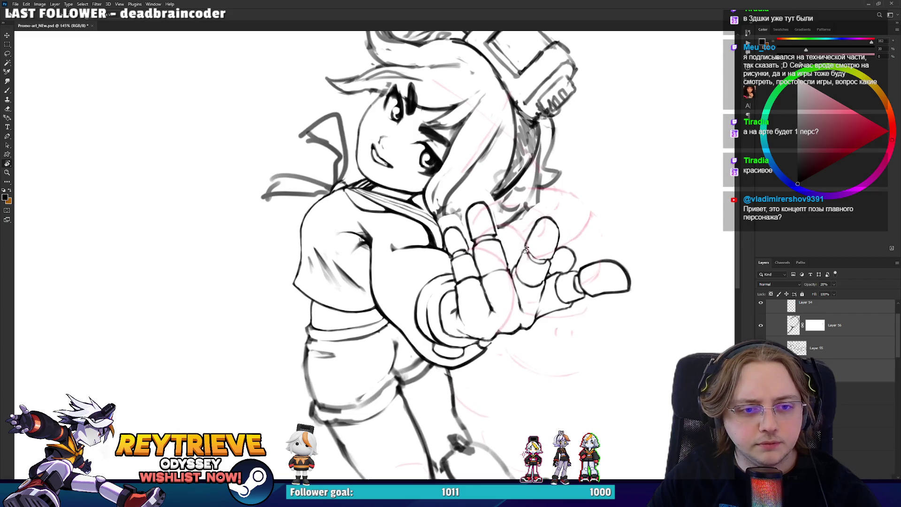
scroll(836, 351, up, 1)
click(836, 351)
key(h)
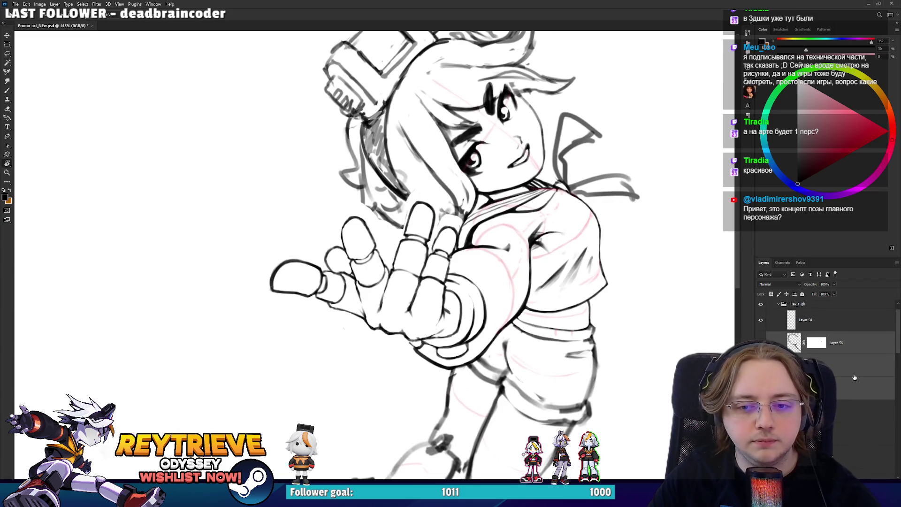
key(ctrl+0)
mouse_move(401, 259)
mouse_down()
mouse_move(541, 232)
mouse_move(688, 315)
mouse_up()
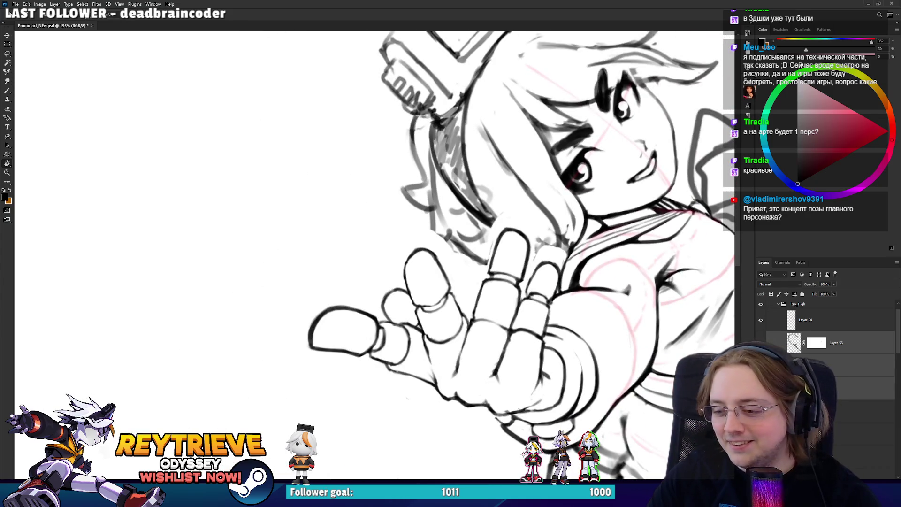
drag(638, 191, 528, 244)
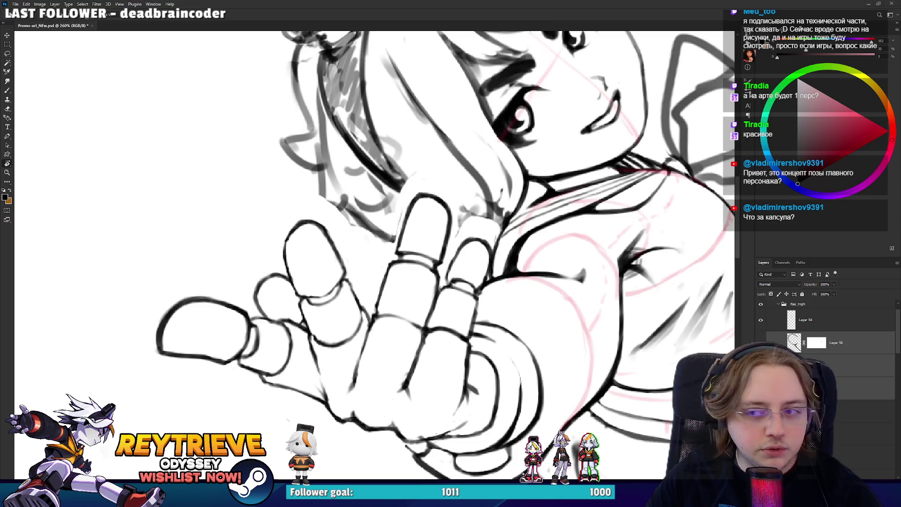
key(alt+Tab)
scroll(433, 232, down, 10)
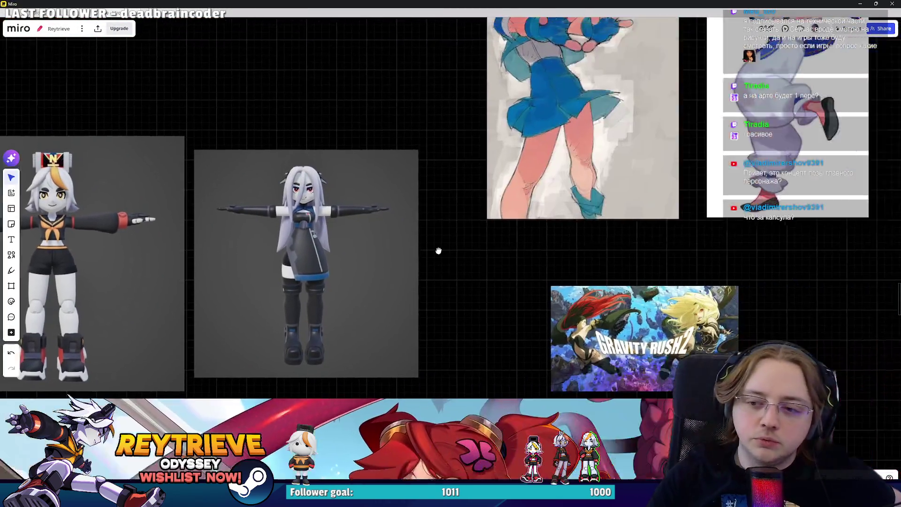
scroll(443, 277, down, 5)
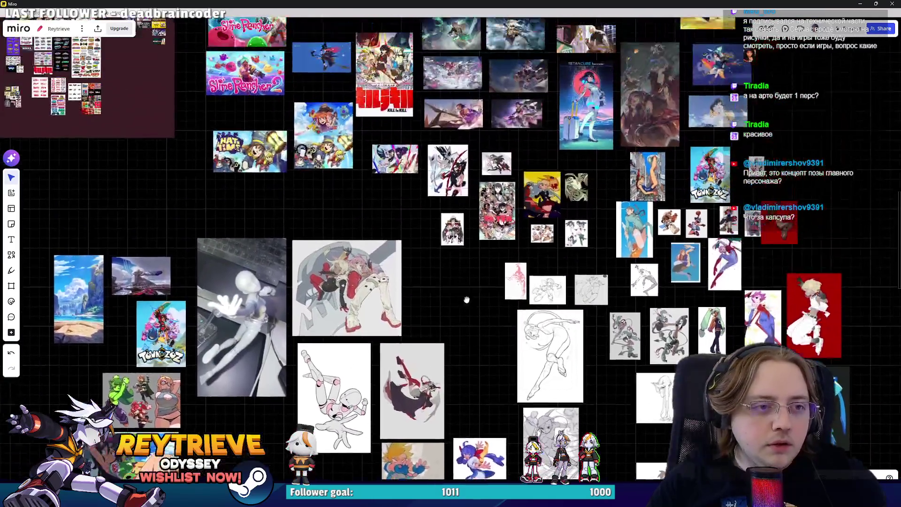
scroll(359, 281, up, 15)
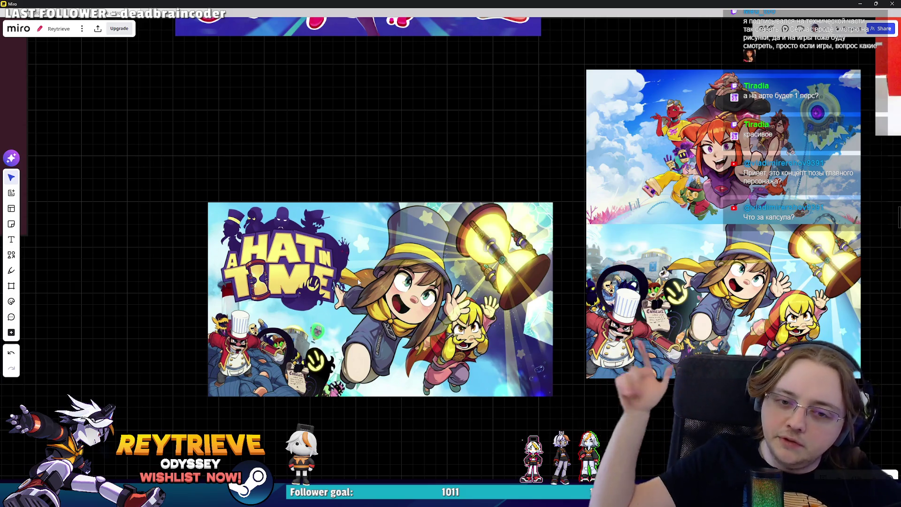
scroll(356, 281, down, 5)
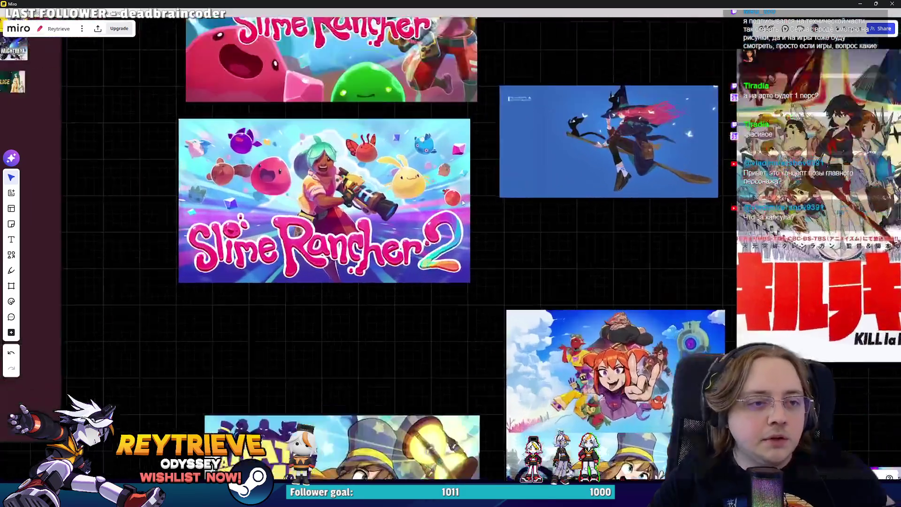
scroll(566, 279, up, 3)
scroll(566, 279, down, 10)
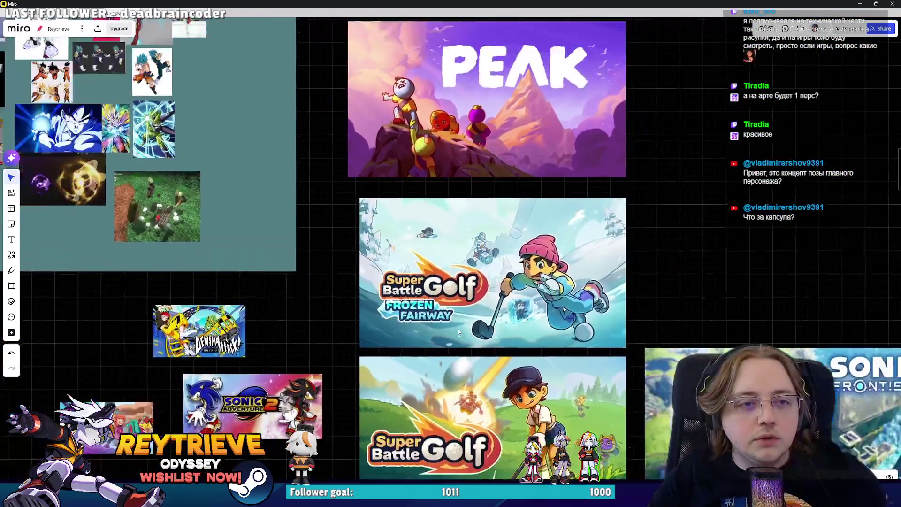
scroll(478, 262, up, 10)
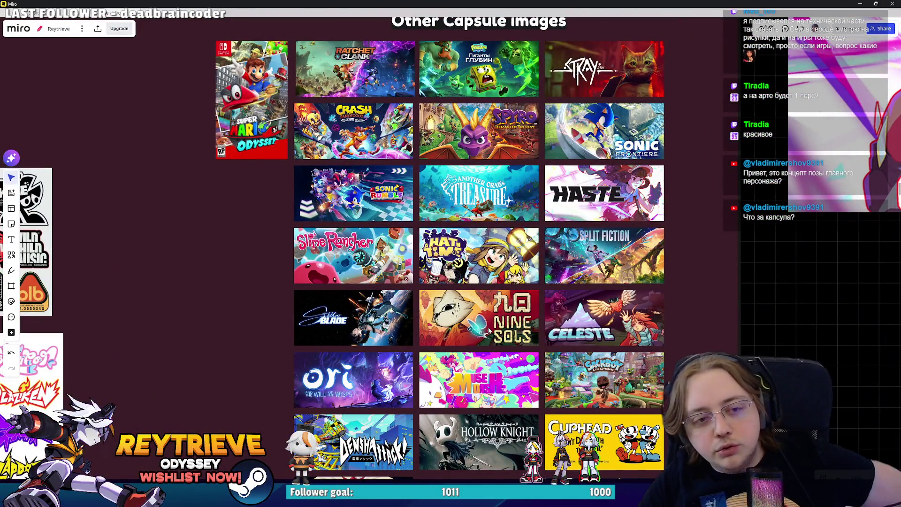
scroll(488, 330, down, 6)
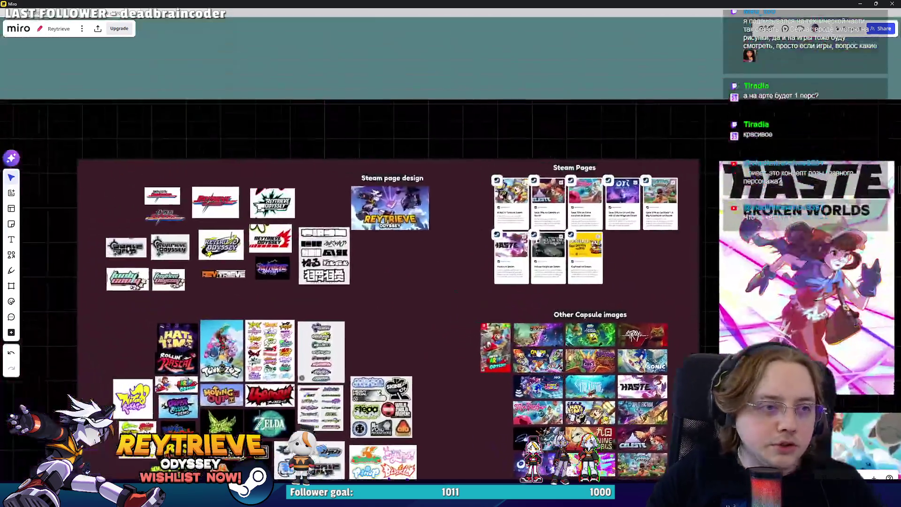
scroll(328, 101, up, 8)
scroll(418, 187, down, 3)
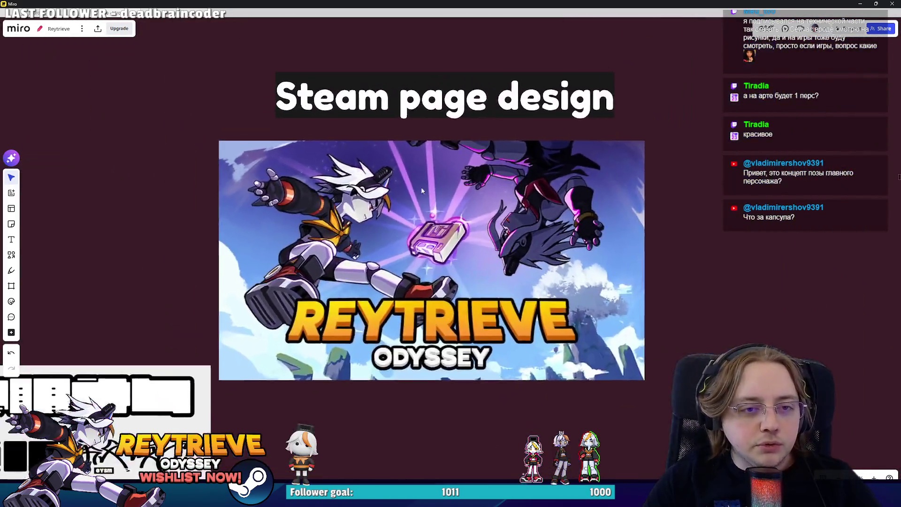
scroll(420, 188, up, 4)
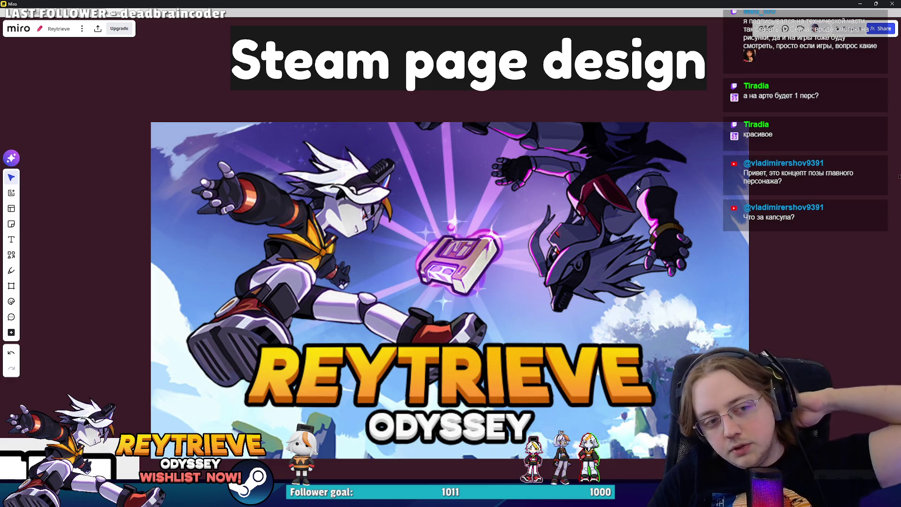
scroll(487, 243, down, 3)
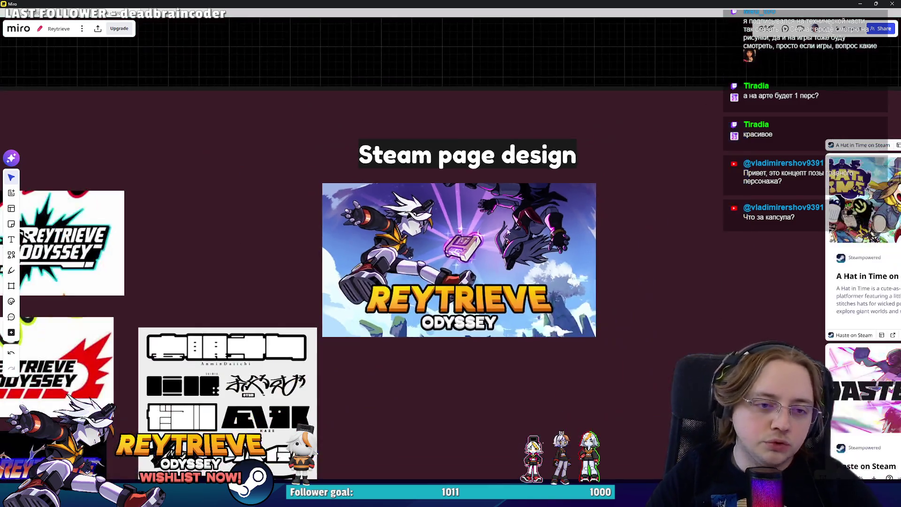
scroll(516, 254, up, 4)
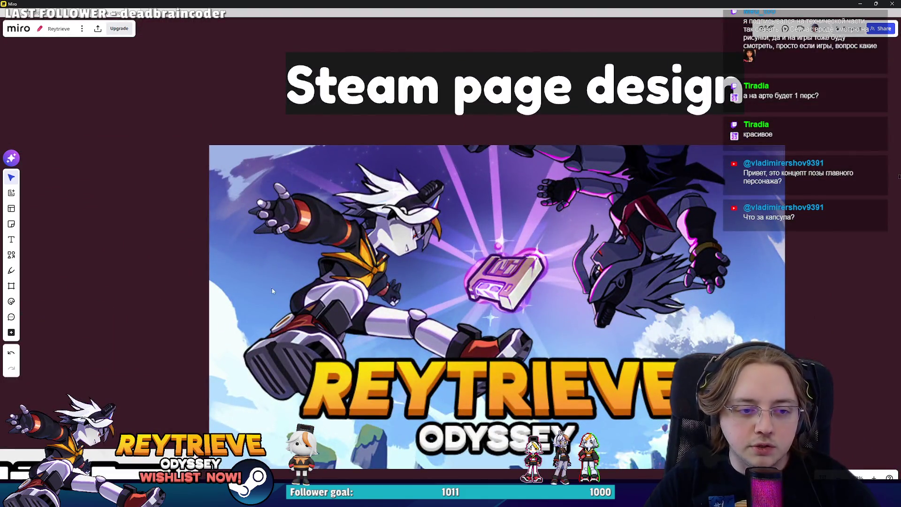
scroll(272, 291, down, 5)
scroll(598, 350, up, 5)
scroll(561, 176, down, 3)
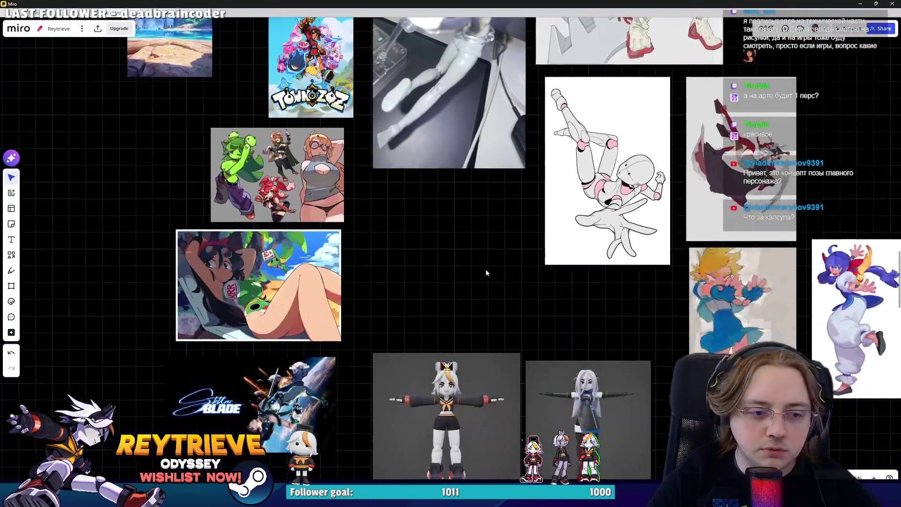
key(alt+Tab)
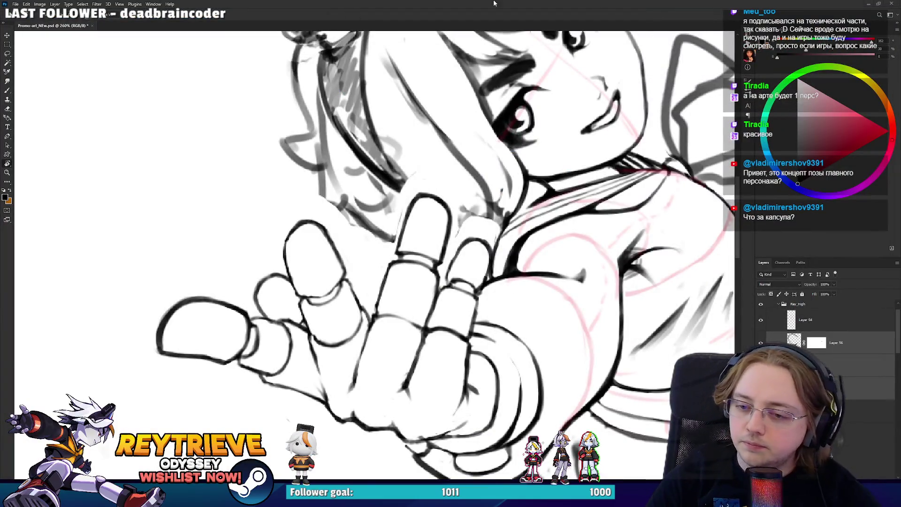
- Zoom and pan to frame the outstretched foreshortened hand
drag(535, 318, 502, 291)
scroll(508, 287, down, 2)
scroll(531, 268, up, 2)
scroll(465, 281, down, 3)
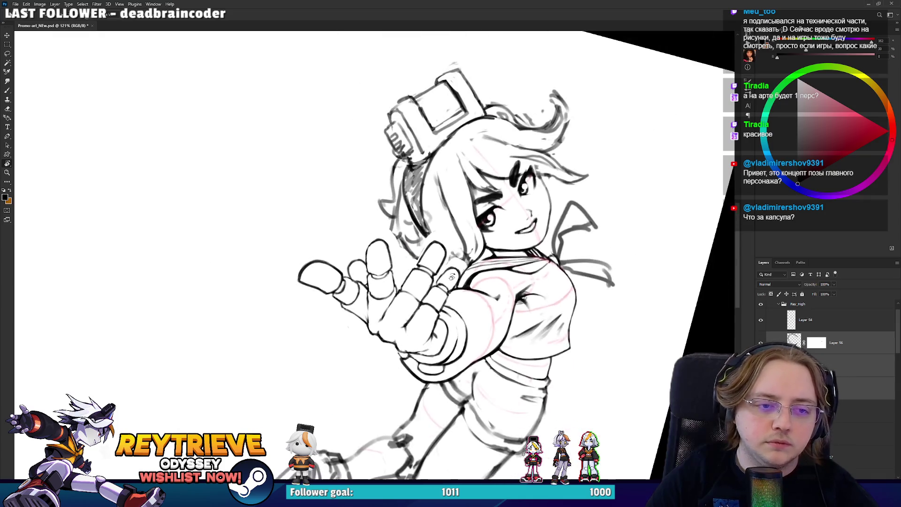
scroll(479, 267, up, 4)
scroll(480, 264, down, 3)
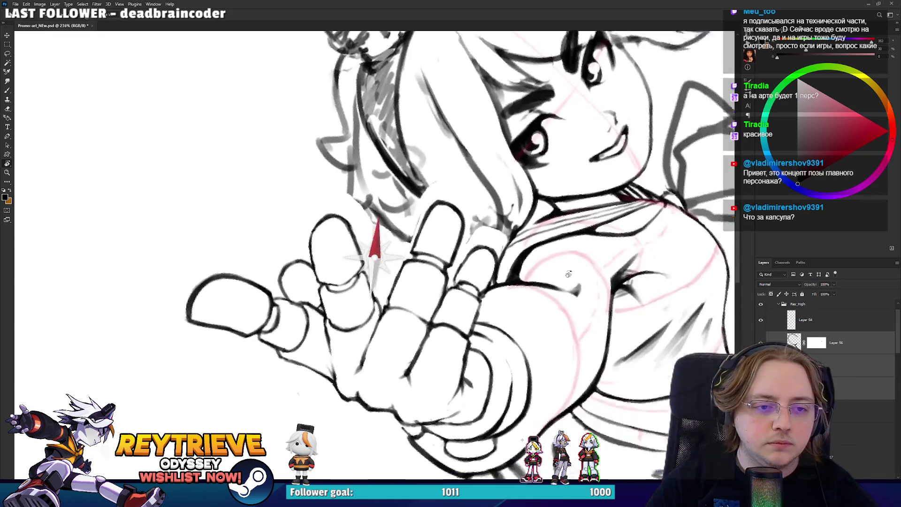
scroll(493, 291, up, 2)
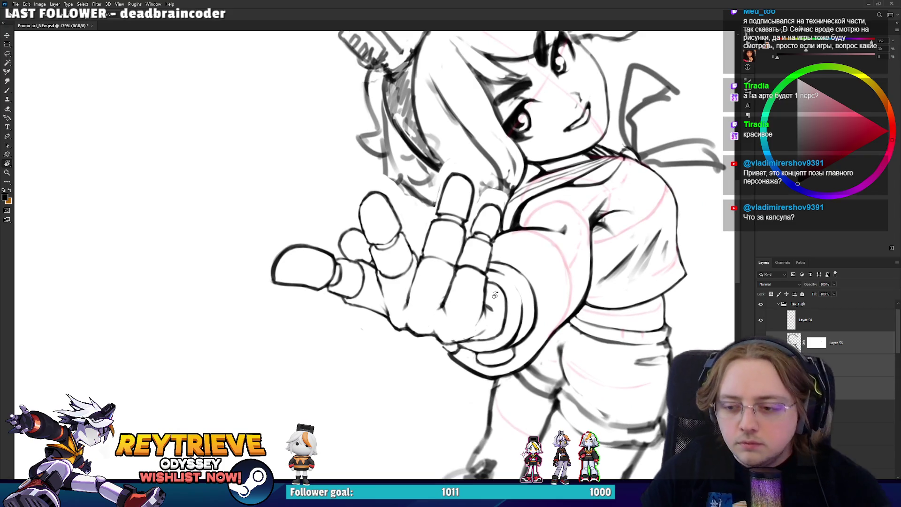
drag(436, 266, 490, 289)
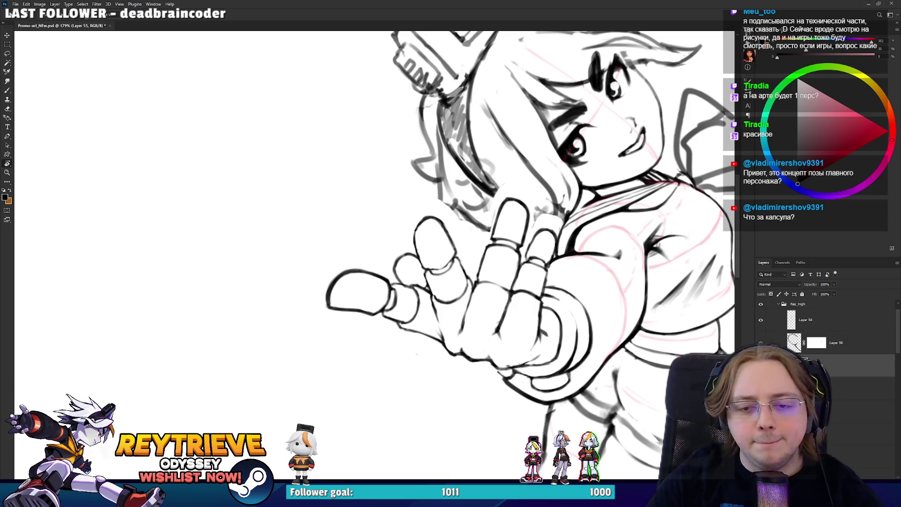
- On Layer 55, lasso the thumb strokes, nudge them up and left, and deselect
click(804, 361)
key(l)
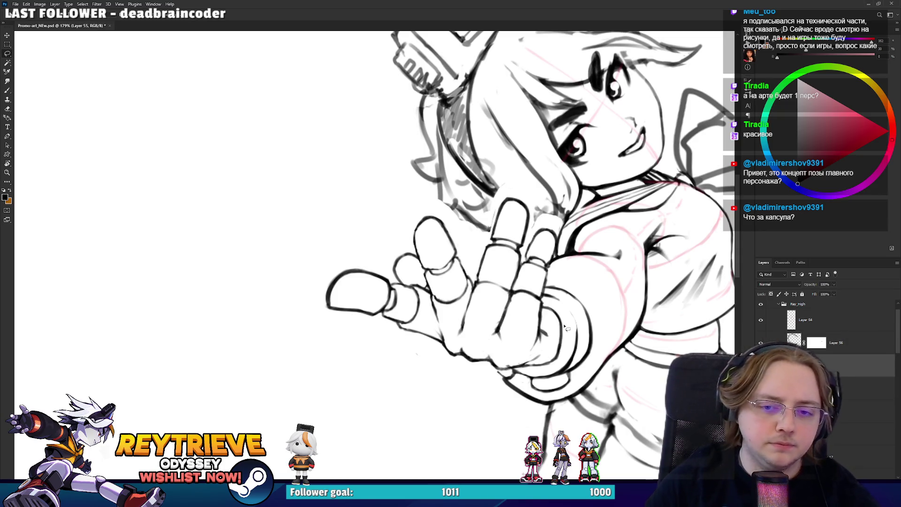
mouse_move(343, 345)
mouse_down()
mouse_move(472, 238)
mouse_move(476, 282)
mouse_move(456, 343)
mouse_move(405, 345)
mouse_up()
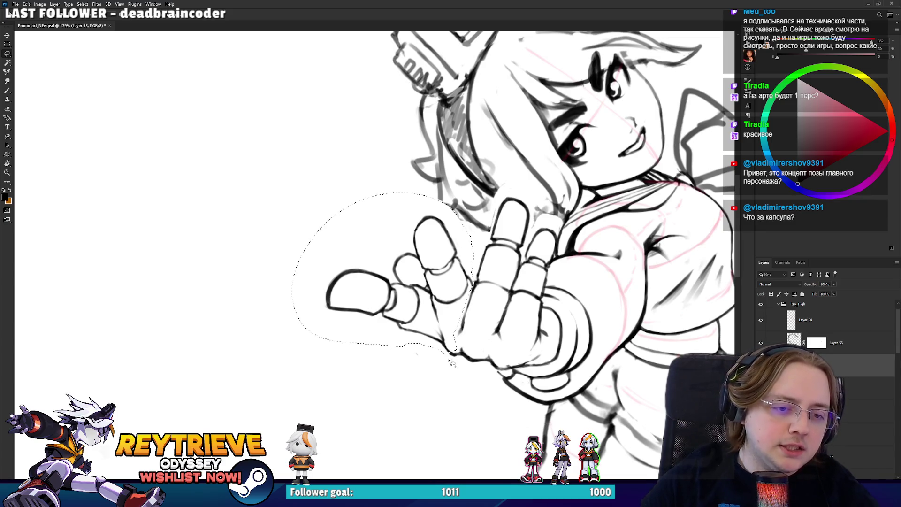
drag(464, 260, 446, 257)
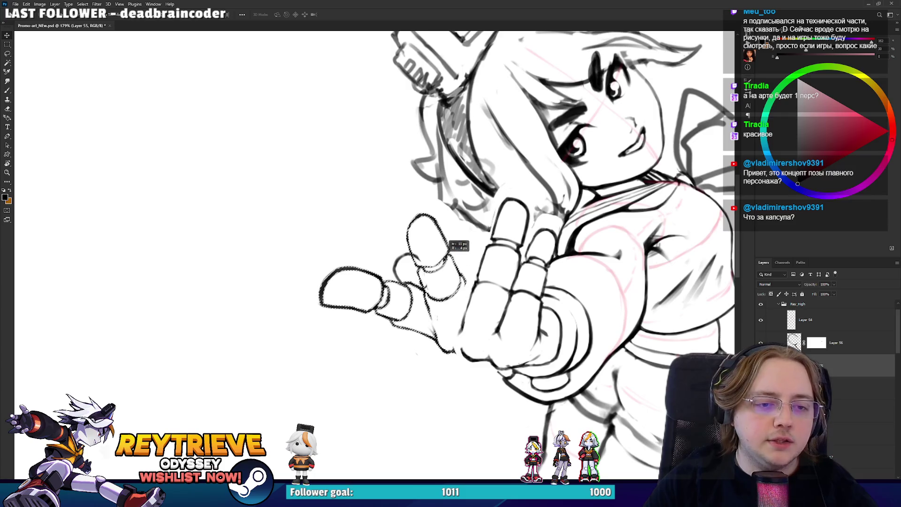
key(ctrl+d)
key(b)
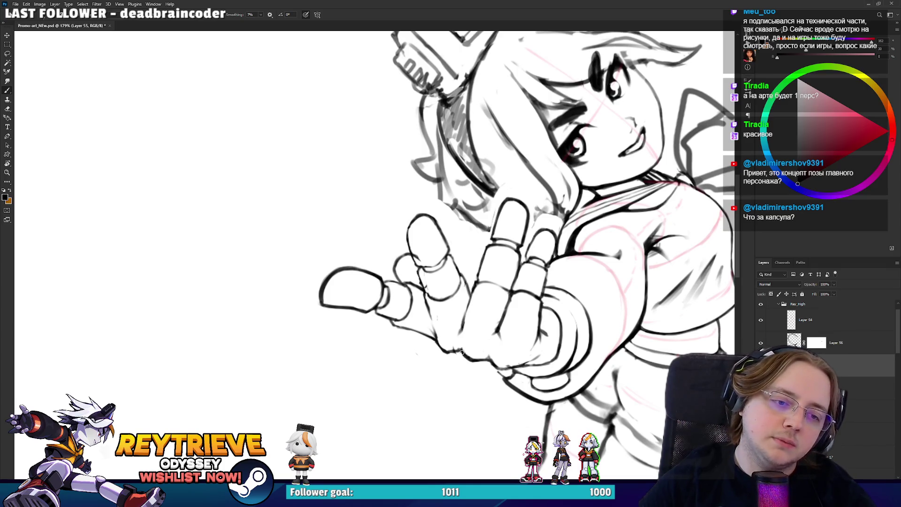
key(e)
key(b)
- Tilt the view slightly, then on Layer 56 shift the ring-finger sketch slightly left
key(r)
drag(470, 328, 508, 304)
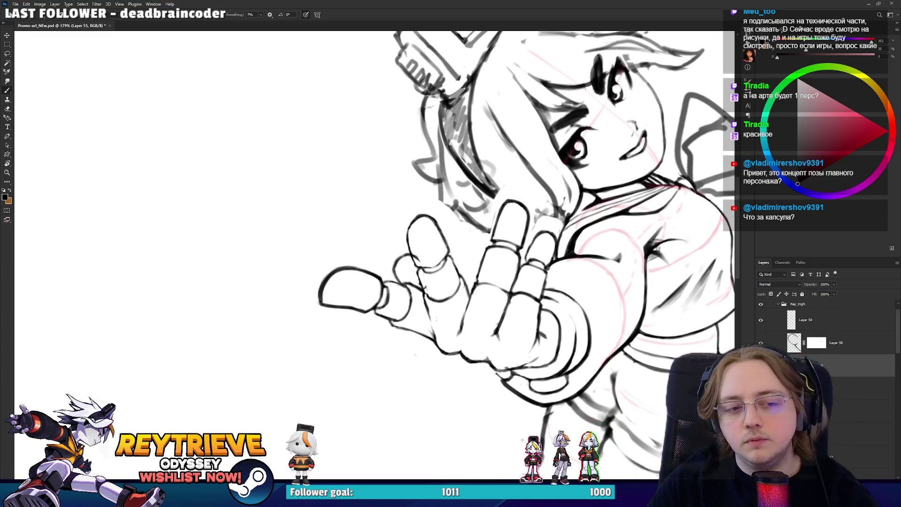
scroll(444, 244, down, 6)
scroll(444, 244, up, 5)
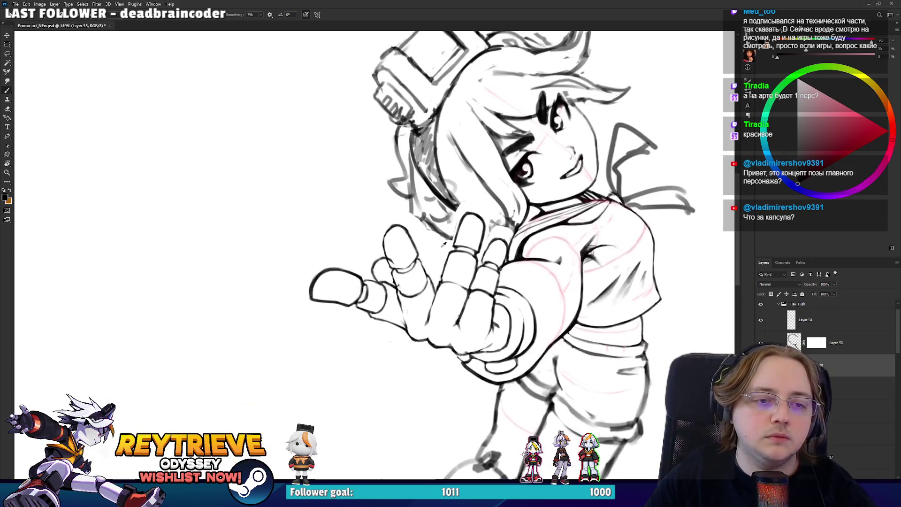
scroll(444, 244, down, 3)
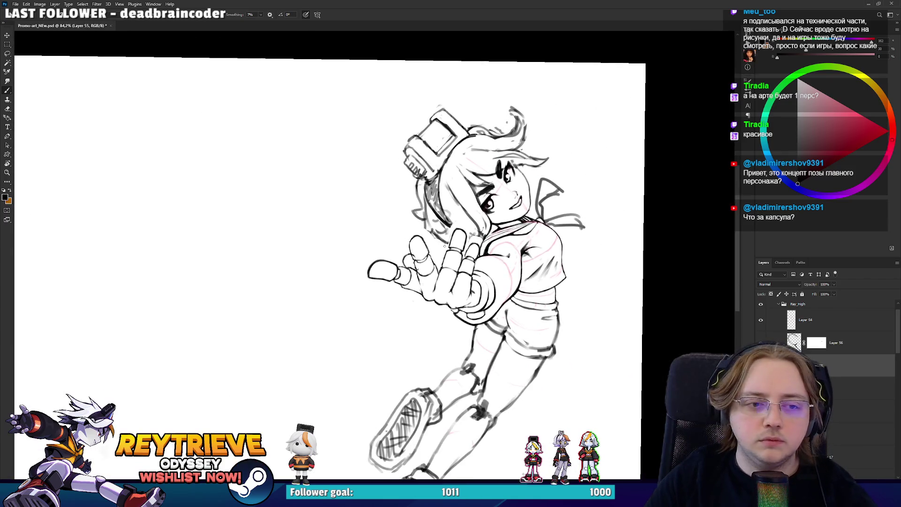
scroll(445, 246, up, 3)
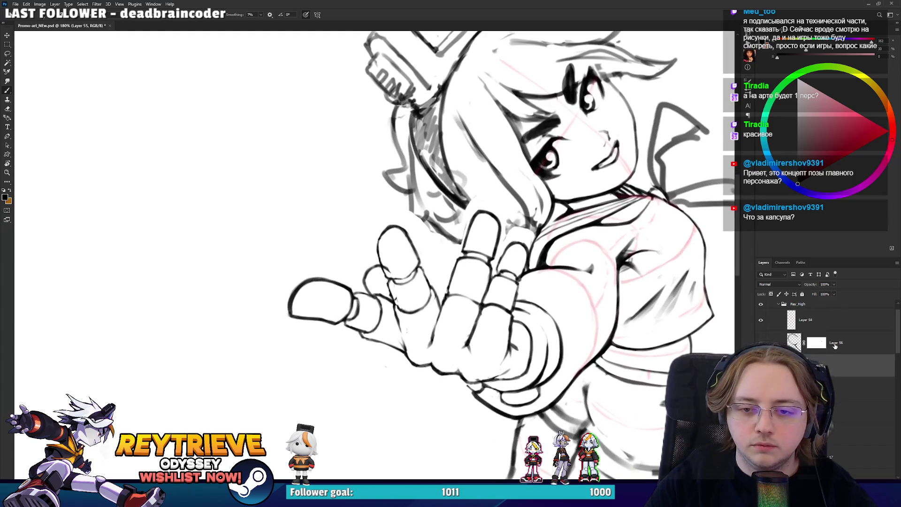
click(835, 346)
key(v)
drag(473, 305, 467, 306)
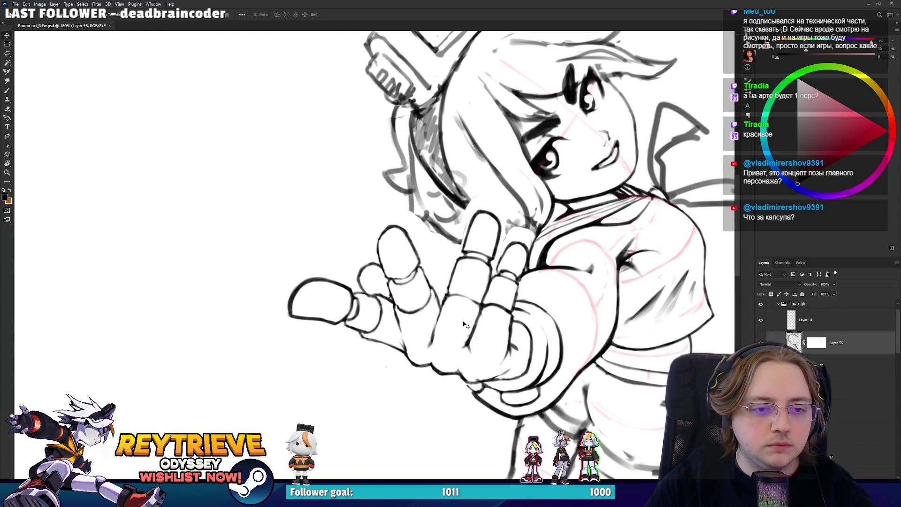
scroll(464, 324, up, 1)
key(b)
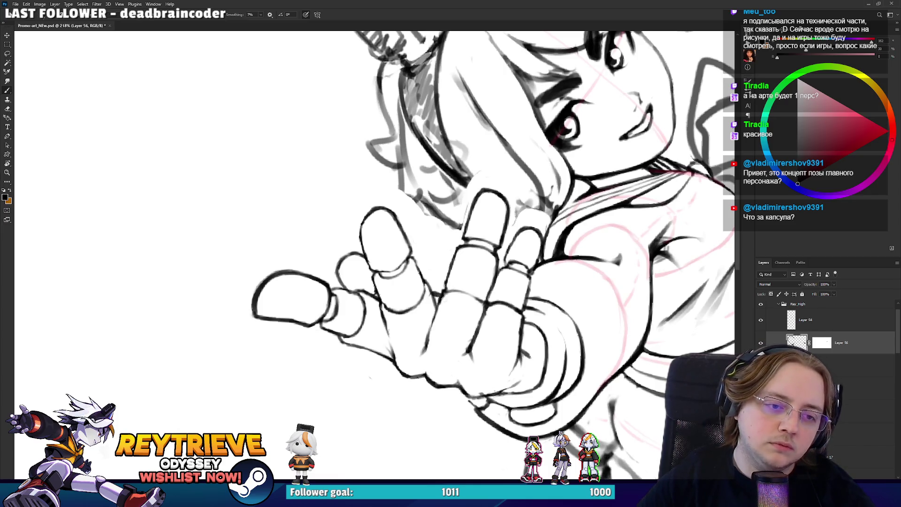
scroll(469, 263, down, 7)
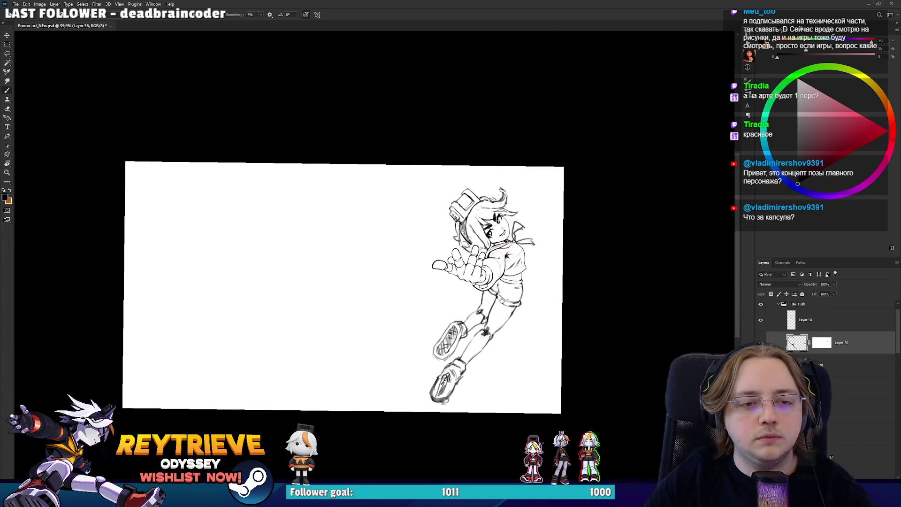
scroll(269, 273, up, 3)
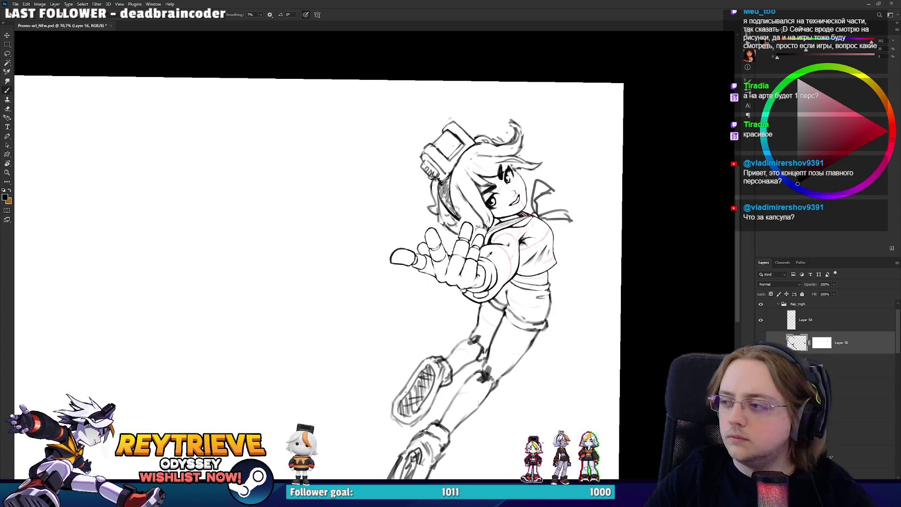
scroll(488, 251, up, 5)
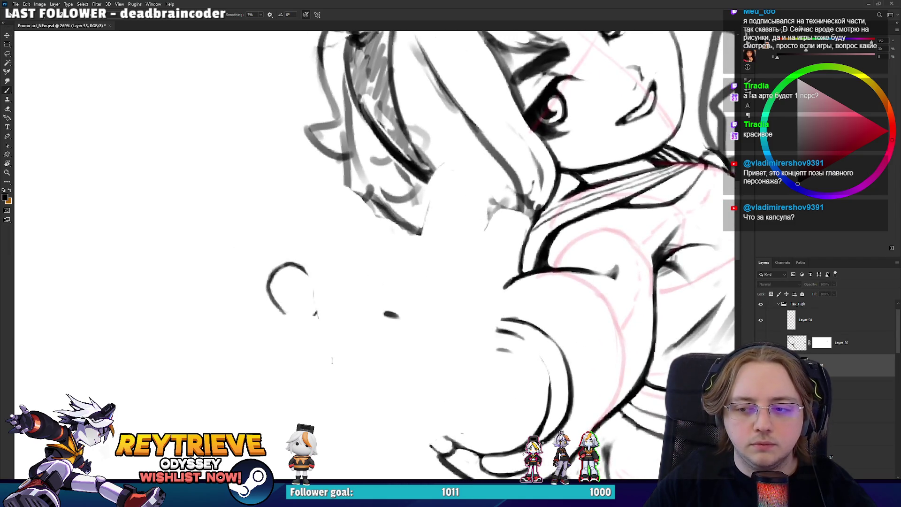
- Rotate the view to suit the hand, then try and undo a stroke inside the first finger
key(ctrl+j)
key(ctrl+z)
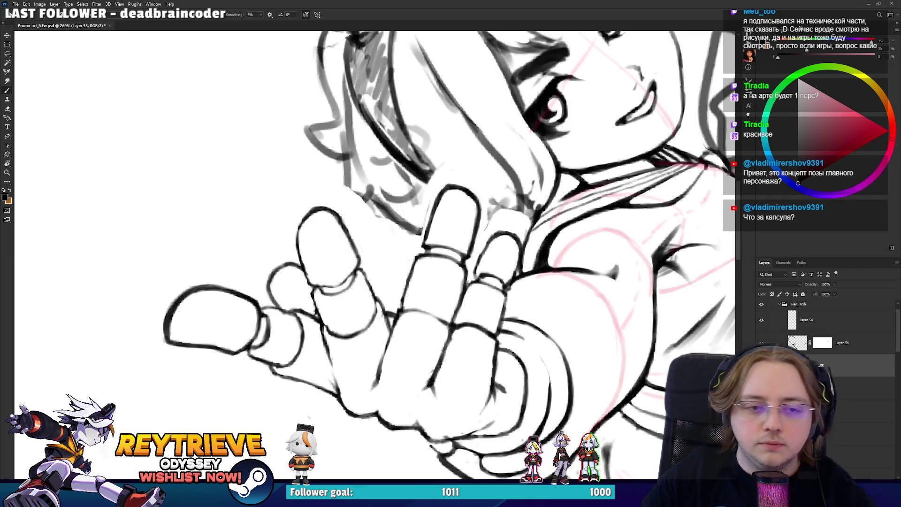
key(r)
drag(450, 263, 404, 197)
key(e)
key(b)
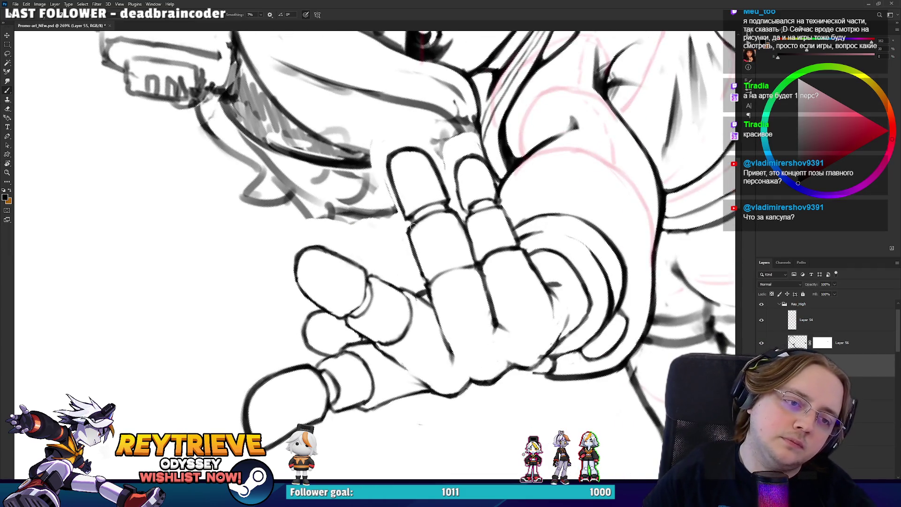
mouse_move(420, 177)
mouse_down()
mouse_move(403, 195)
mouse_move(406, 161)
mouse_move(395, 182)
mouse_up()
key(ctrl+z)
- Redraw the first finger's left edge and erase the stray fingertip line
key(ctrl+z)
key(ctrl+z)
mouse_move(411, 228)
mouse_down()
mouse_move(406, 204)
mouse_move(427, 208)
mouse_move(414, 211)
mouse_up()
key(e)
mouse_move(394, 155)
mouse_down()
mouse_move(413, 160)
mouse_move(396, 188)
mouse_move(408, 154)
mouse_move(393, 191)
mouse_move(390, 169)
mouse_move(393, 197)
mouse_move(399, 166)
mouse_move(464, 158)
mouse_up()
key(b)
key(ctrl+z)
key(e)
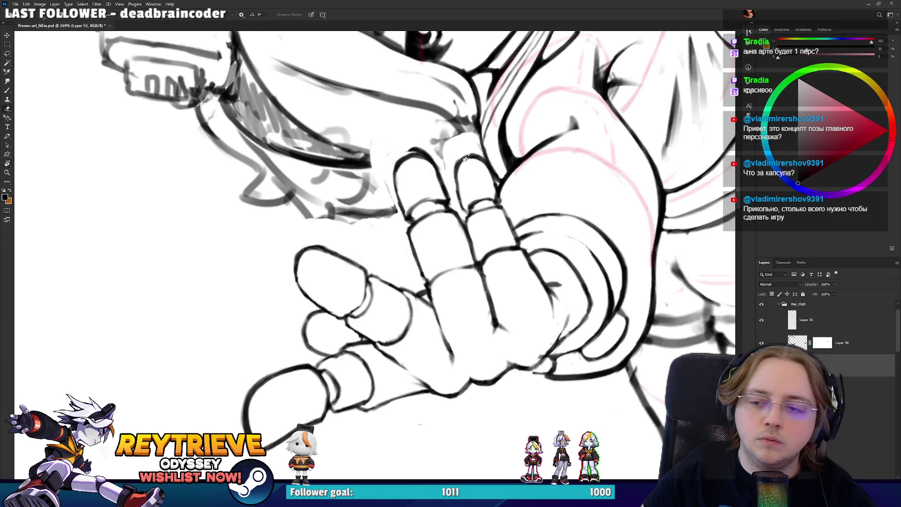
scroll(425, 165, down, 3)
scroll(476, 265, up, 2)
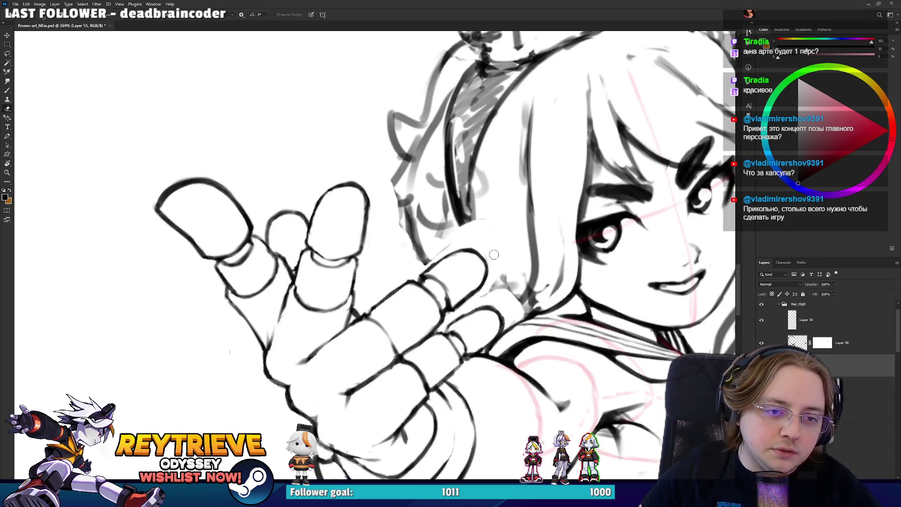
- Rotate the hand counter-clockwise and ink a cleaner line along the finger outline
mouse_move(495, 272)
mouse_down()
mouse_move(488, 234)
mouse_move(406, 212)
mouse_up()
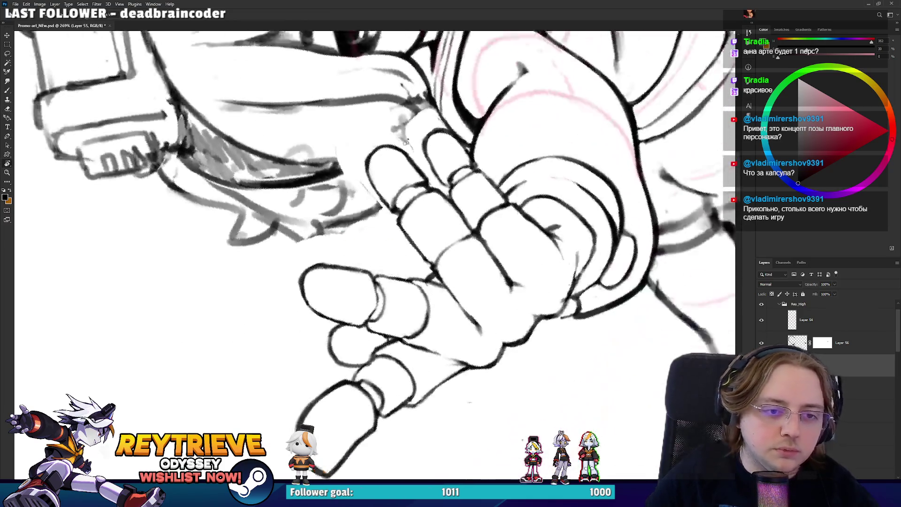
key(b)
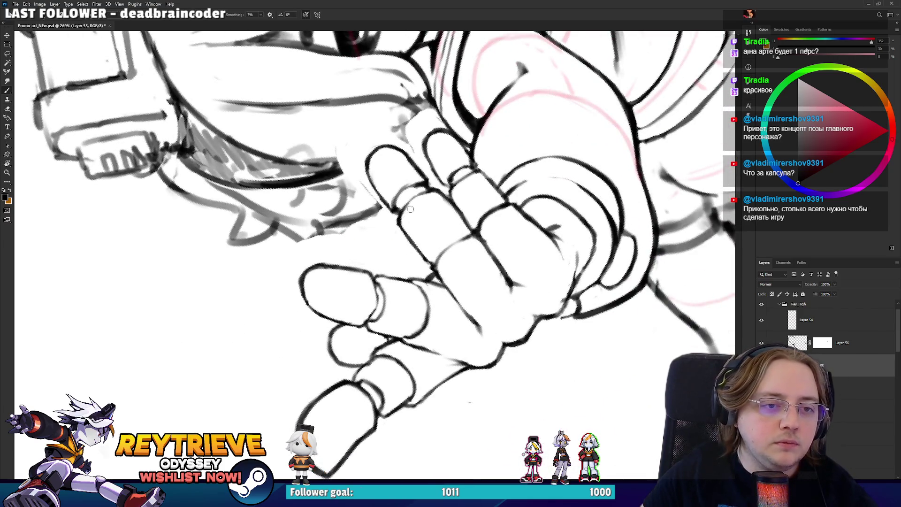
mouse_move(401, 219)
mouse_down()
mouse_move(428, 190)
mouse_move(394, 201)
mouse_move(414, 187)
mouse_up()
key(e)
key(b)
key(e)
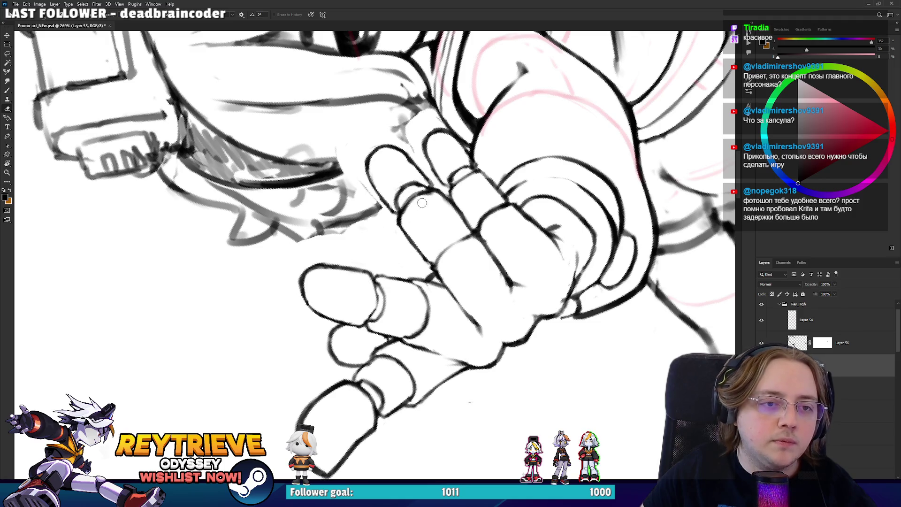
- Dismiss the warning and zoom out to 78.5% to see the whole character
key(space)
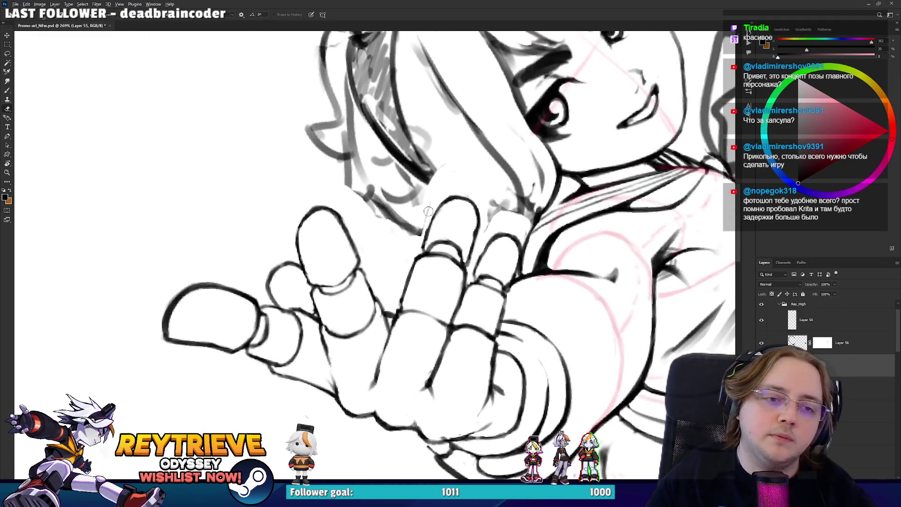
key(Return)
scroll(428, 211, down, 5)
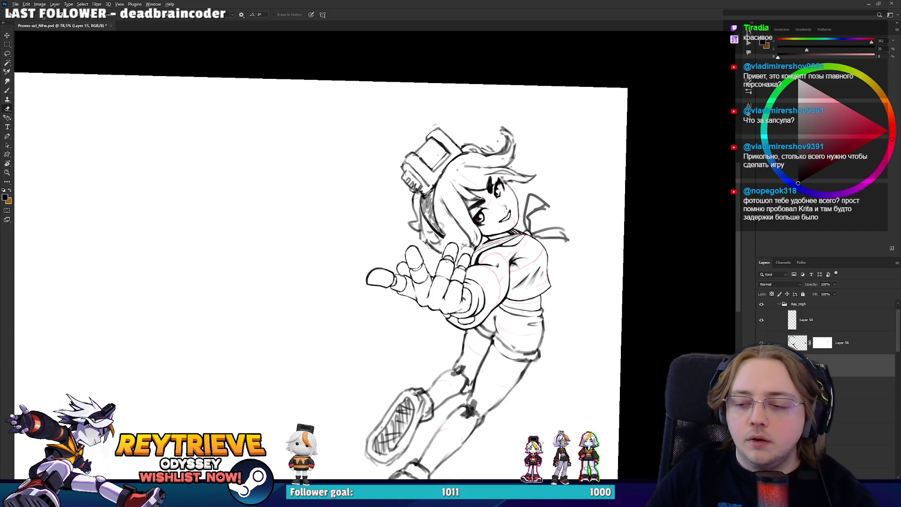
- Rotate the figure further and zoom in on the hand
scroll(447, 261, up, 4)
key(r)
drag(446, 261, 535, 192)
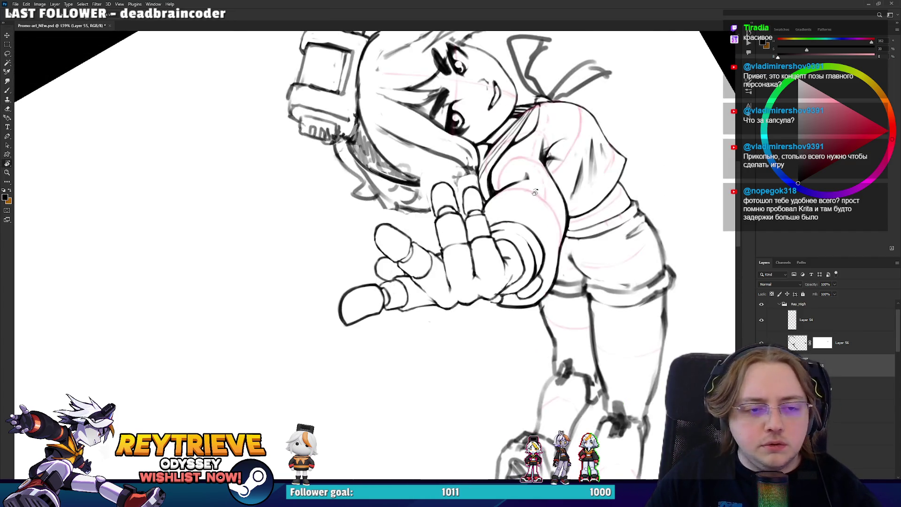
scroll(487, 270, up, 5)
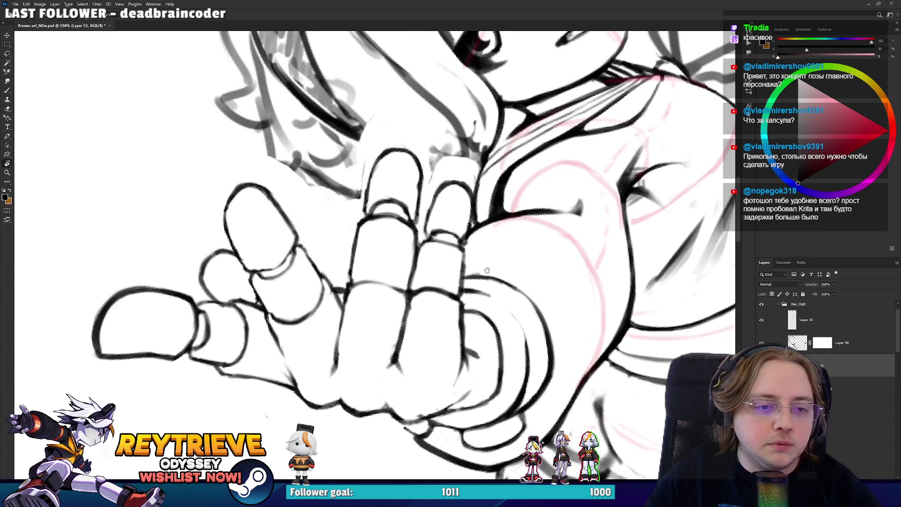
scroll(487, 271, up, 2)
key(e)
key(b)
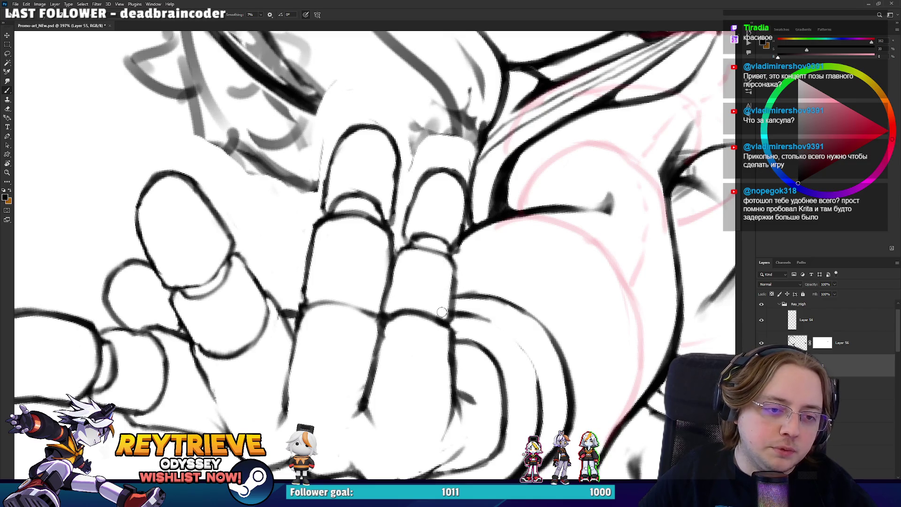
scroll(366, 202, down, 4)
scroll(366, 203, up, 2)
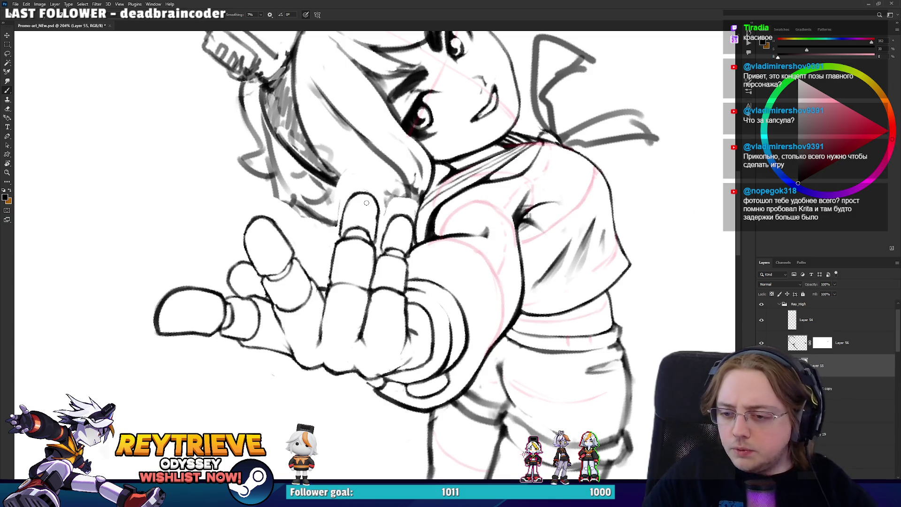
scroll(366, 203, down, 1)
scroll(385, 239, up, 3)
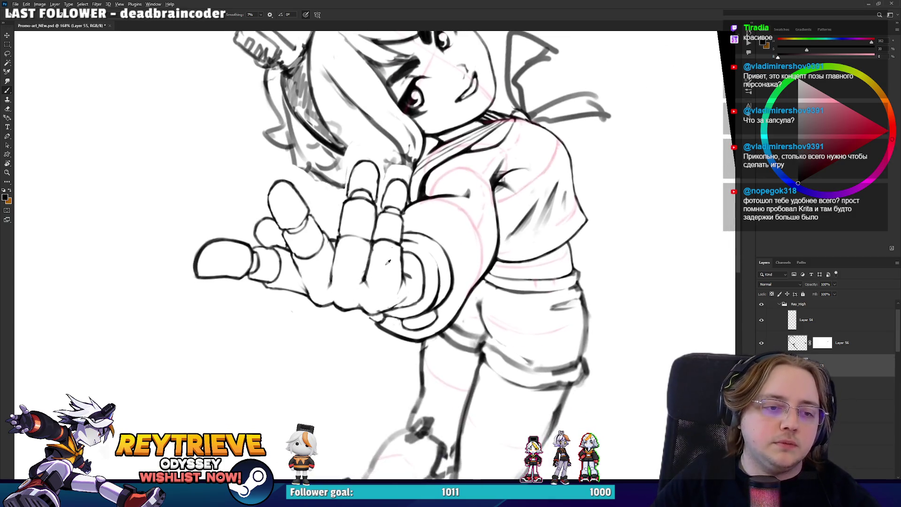
- Select Layer 3 copy 17, tilt the hand to point left, and undo the dark edge stroke
key(r)
drag(388, 278, 372, 281)
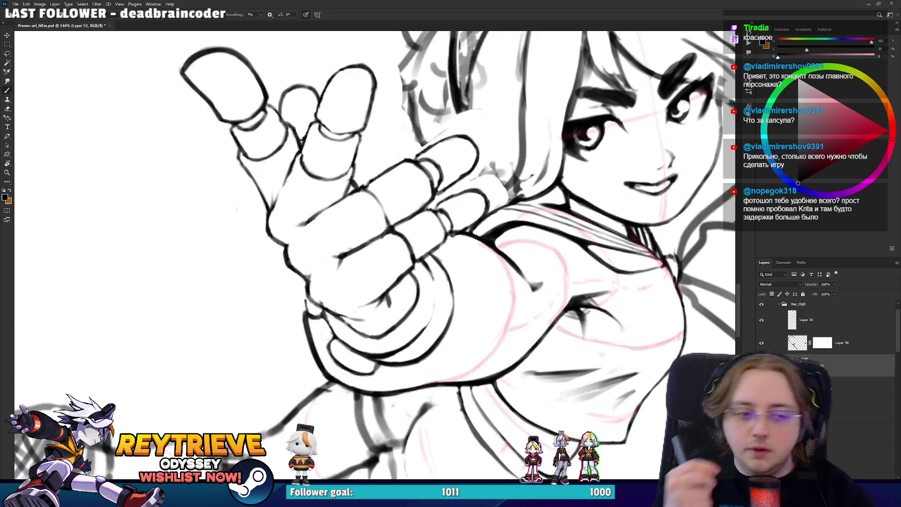
key(e)
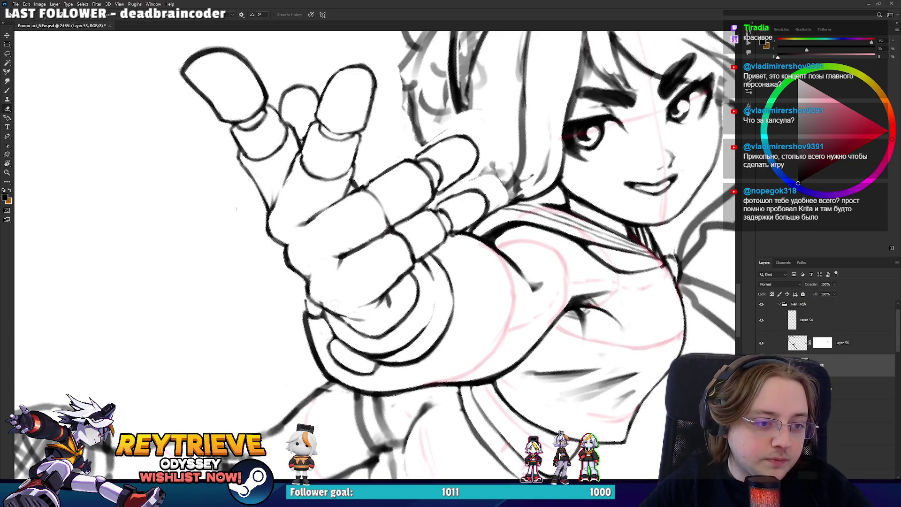
key(alt+bracketleft)
key(alt+bracketleft)
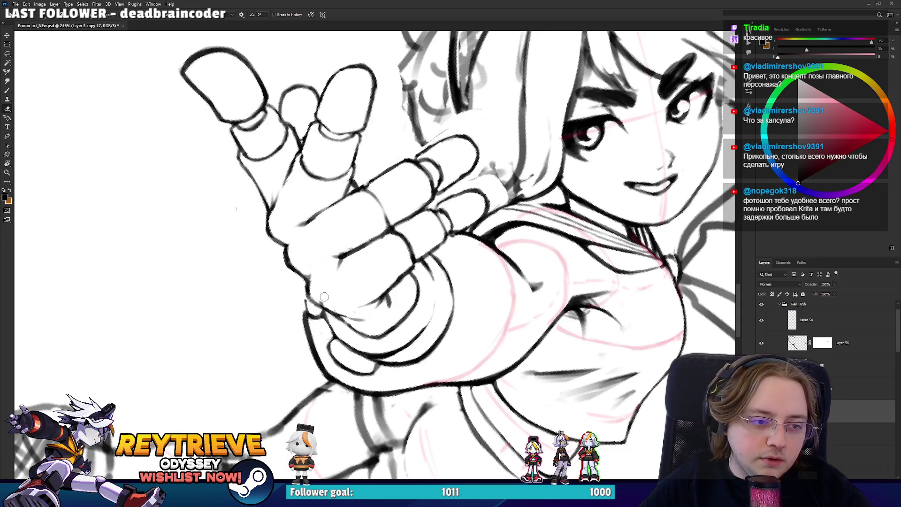
mouse_move(299, 316)
mouse_down()
mouse_move(450, 260)
mouse_move(403, 306)
mouse_up()
key(b)
key(ctrl+z)
- Brush a small ink stroke along the pinky outline
scroll(408, 323, down, 5)
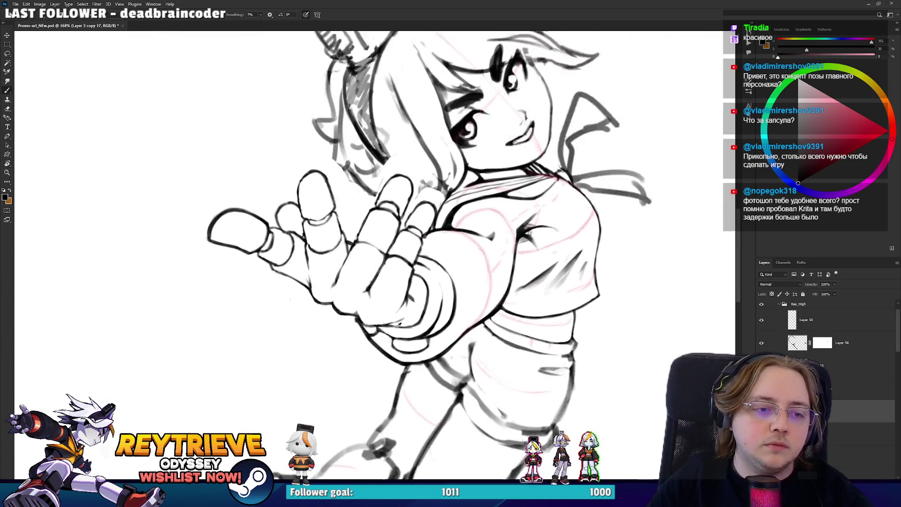
scroll(376, 324, up, 5)
key(e)
key(b)
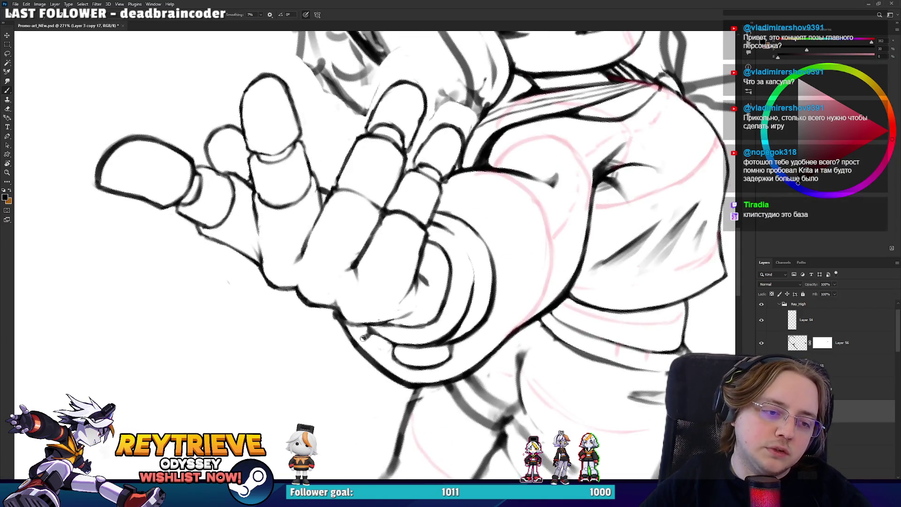
drag(350, 323, 367, 337)
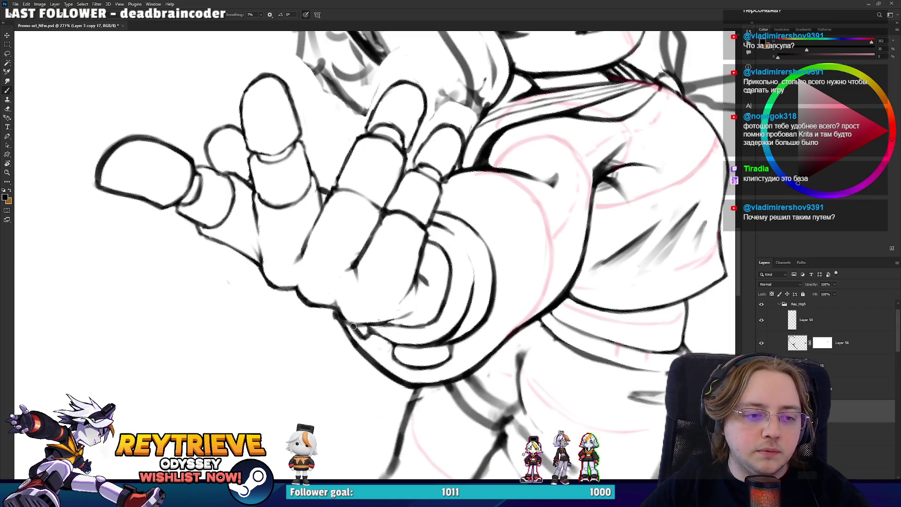
- Return to Layer 55 and re-tilt the view of the hand
key(alt+bracketright)
key(r)
drag(470, 197, 486, 220)
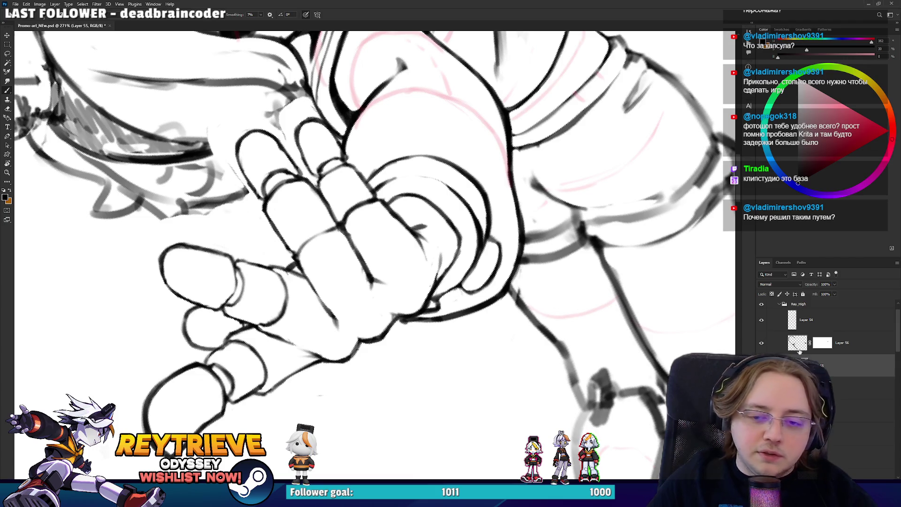
- Close the accidental Layer Style dialog, delete the hand lineart to compare, then restore it with undo
double_click(868, 365)
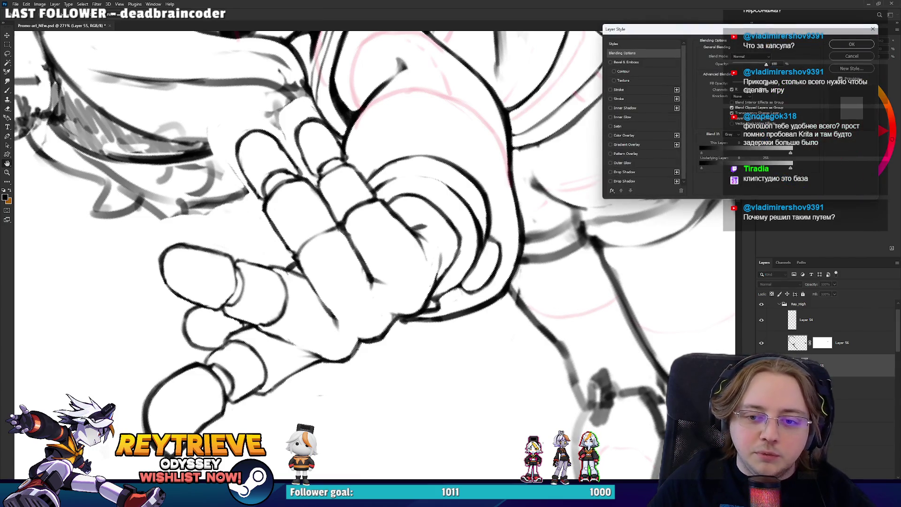
key(Escape)
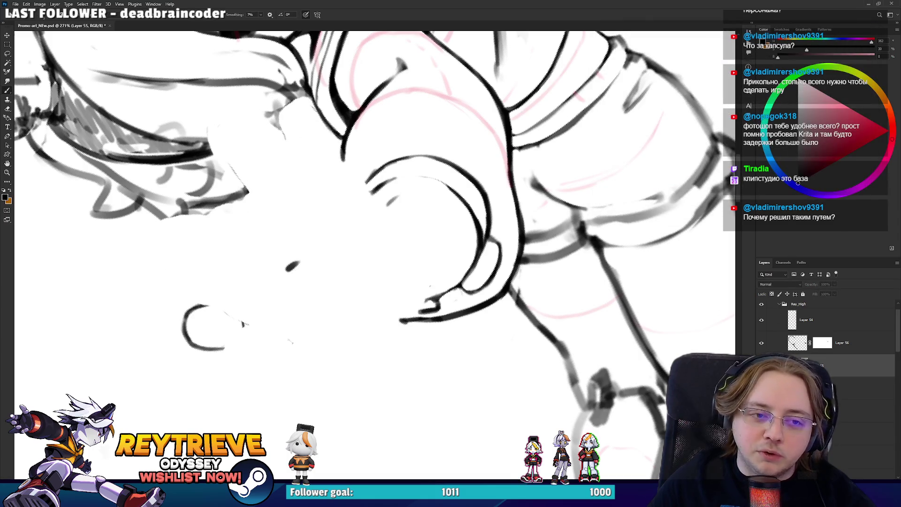
key(Delete)
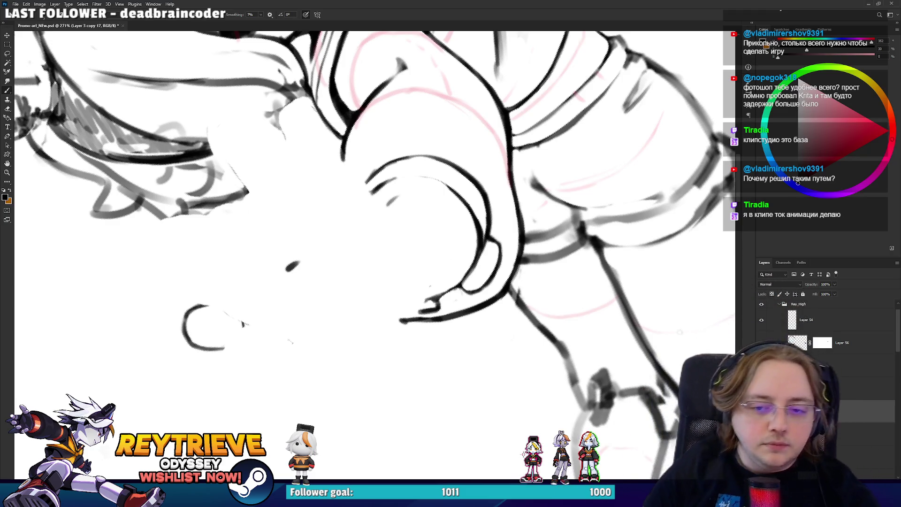
key(ctrl+z)
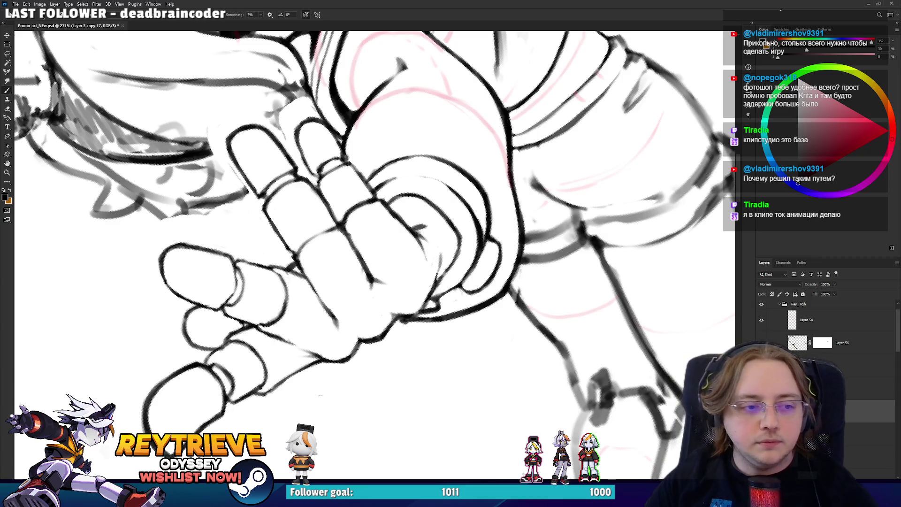
key(ctrl+z)
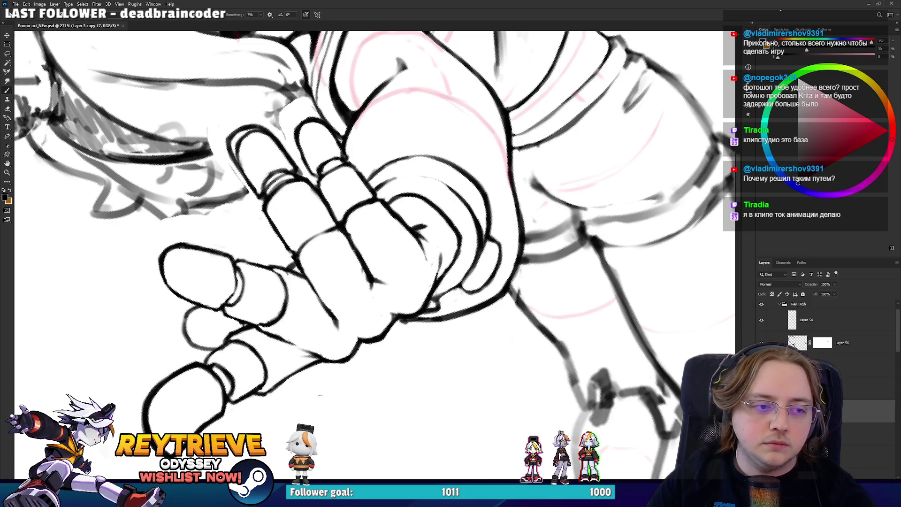
- Straighten the view of the figure and save the drawing with Ctrl+S
scroll(319, 396, down, 3)
mouse_move(488, 357)
mouse_down()
mouse_move(513, 319)
mouse_move(497, 291)
mouse_up()
scroll(484, 277, up, 1)
key(ctrl+s)
scroll(475, 262, up, 2)
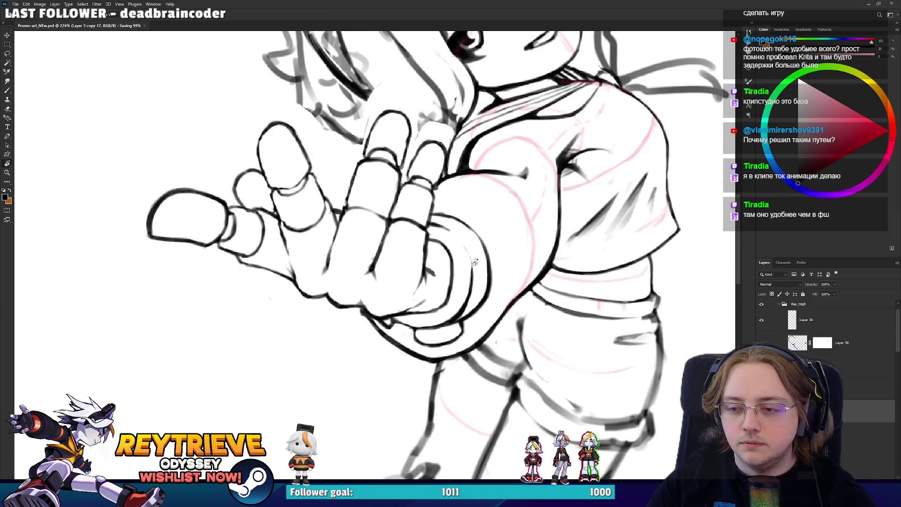